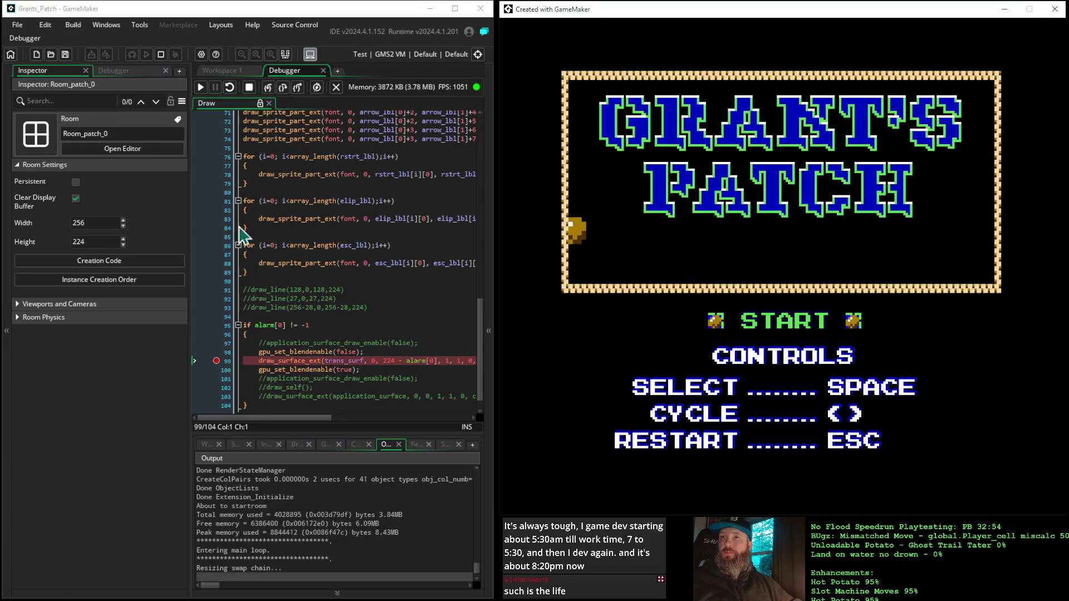
Resume twice past the line-99 breakpoint, stop the game and return to the code workspace.
{"action": "left_click", "coordinate": [201, 92]}
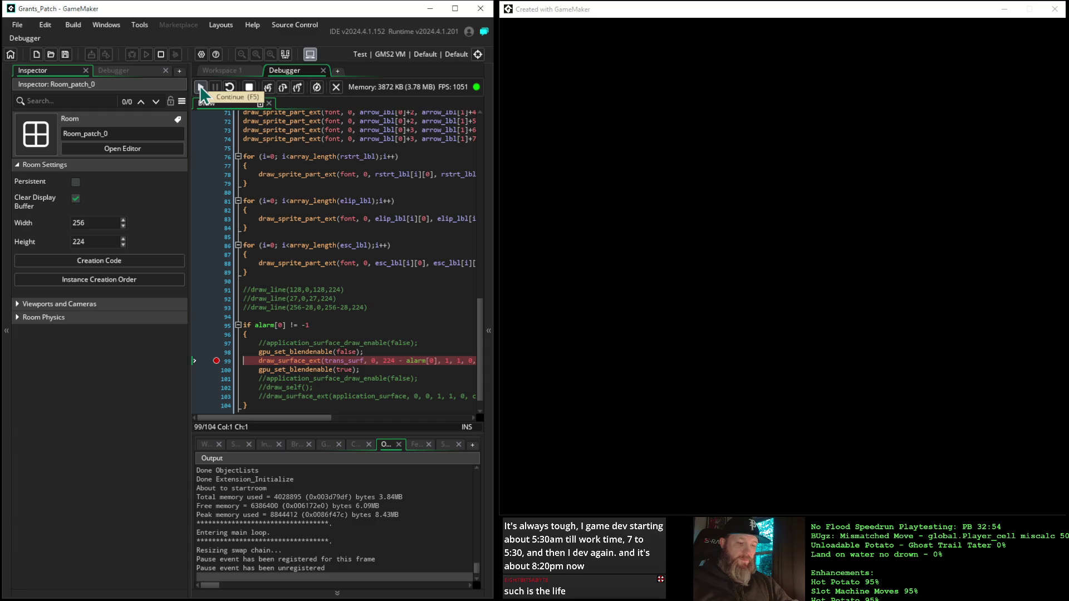
{"action": "left_click", "coordinate": [201, 92]}
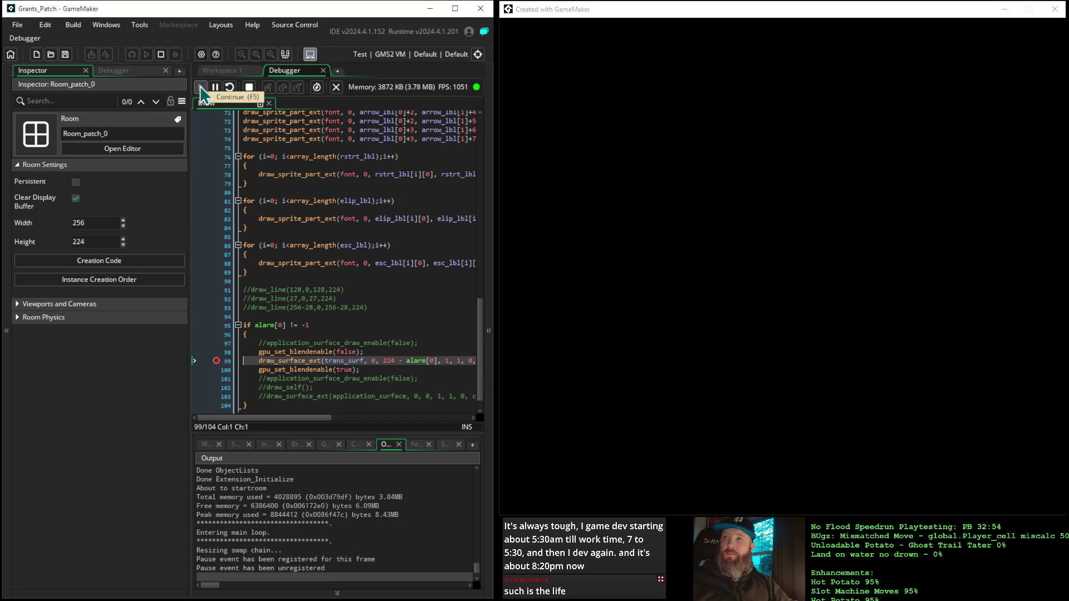
{"action": "left_click", "coordinate": [250, 90]}
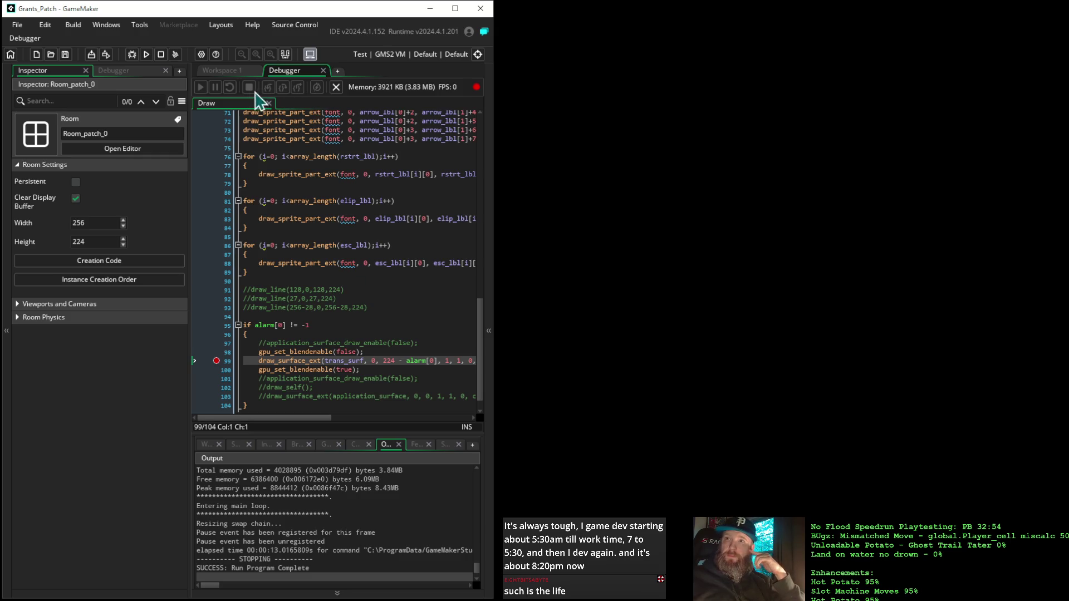
{"action": "left_click", "coordinate": [235, 72]}
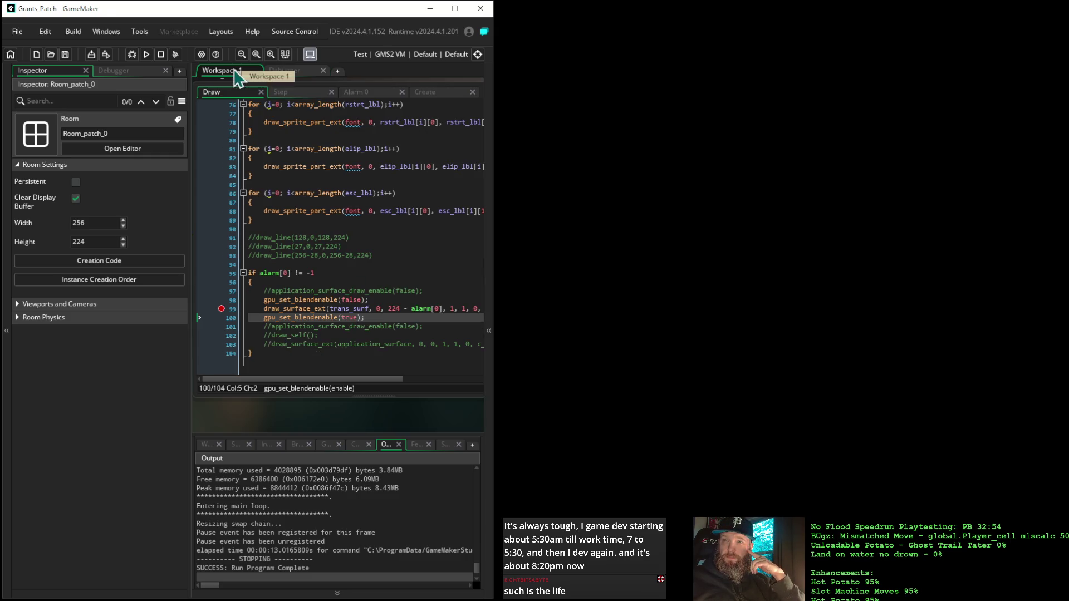
Add a // comment to Draw line 98, then remove it again.
{"action": "left_click", "coordinate": [263, 298]}
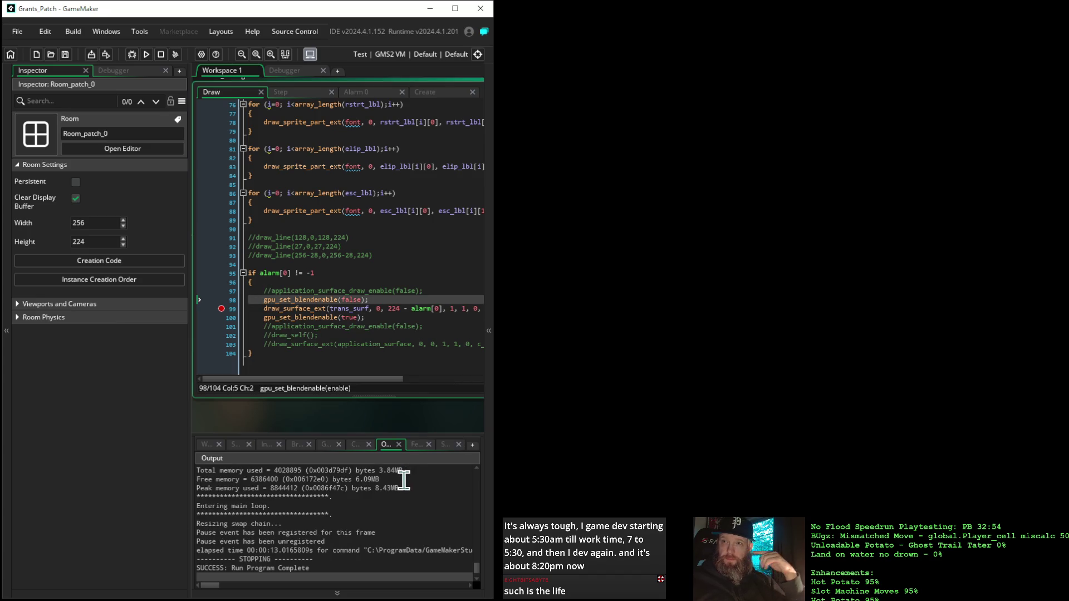
{"action": "type", "text": "//"}
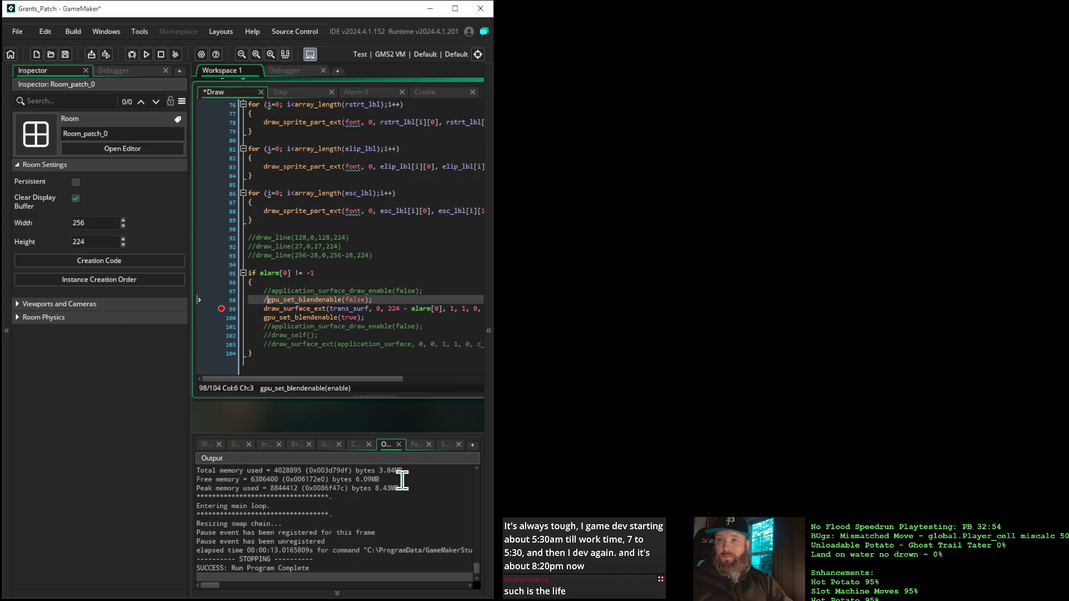
{"action": "key", "text": "BackSpace"}
{"action": "key", "text": "BackSpace"}
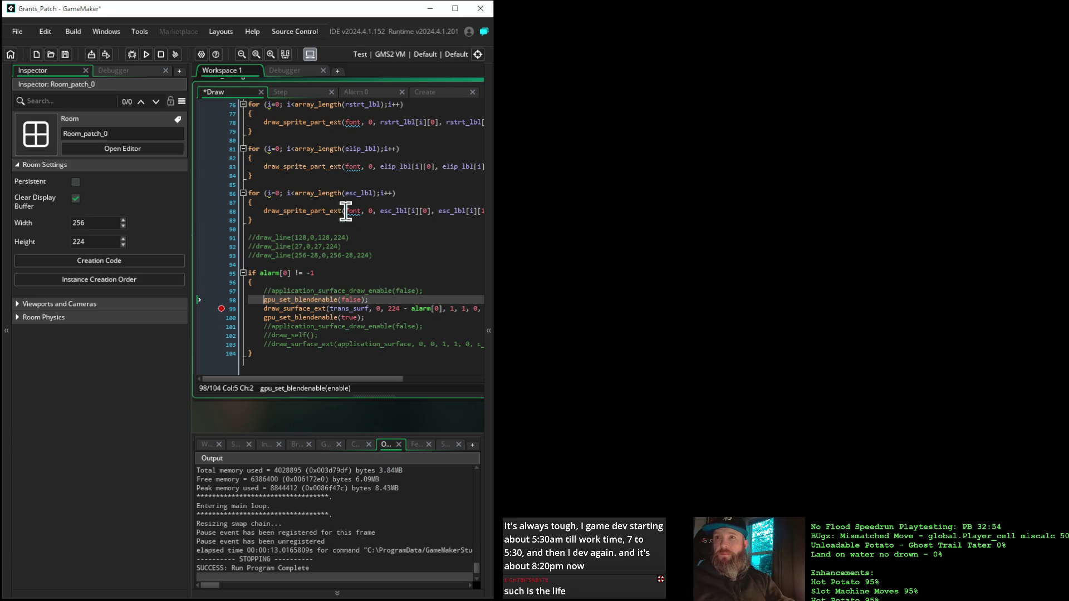
Uncomment Step line 6 and change it to application_surface_draw_enable(true).
{"action": "left_click", "coordinate": [300, 93]}
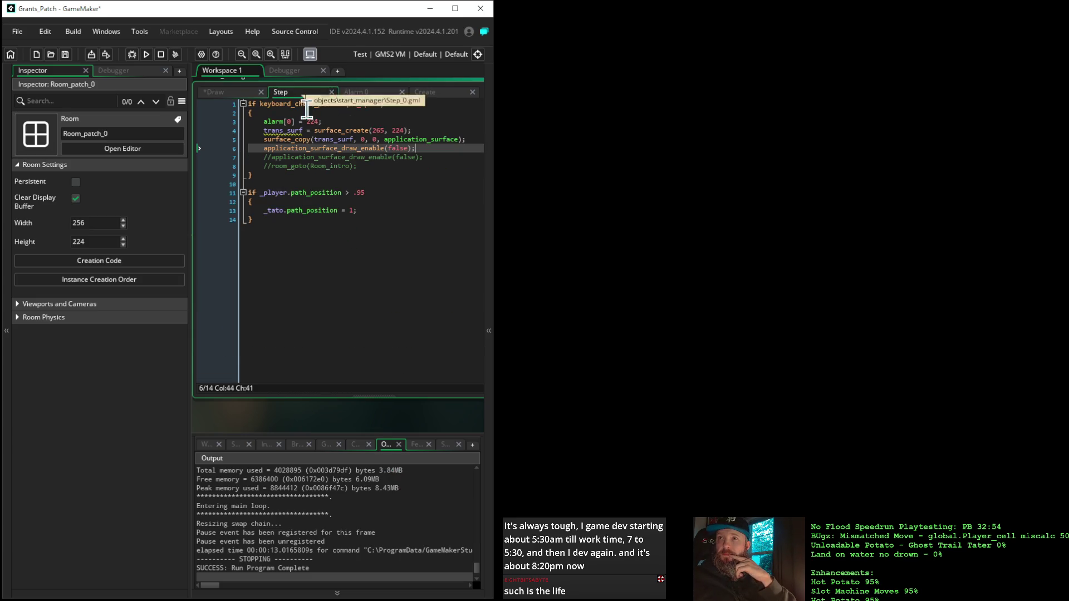
{"action": "left_click", "coordinate": [265, 149]}
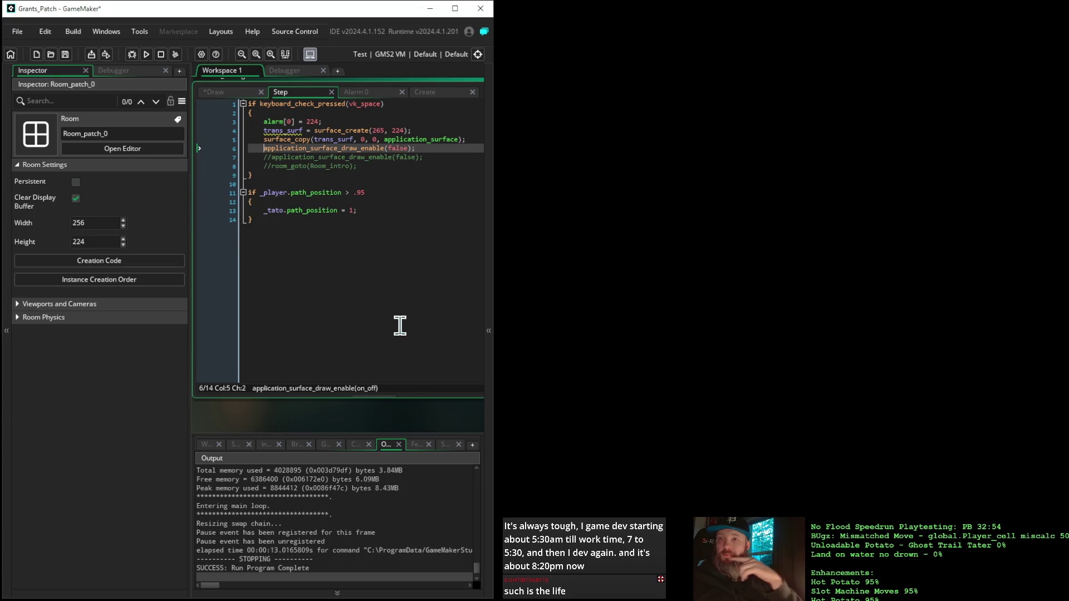
{"action": "type", "text": "//"}
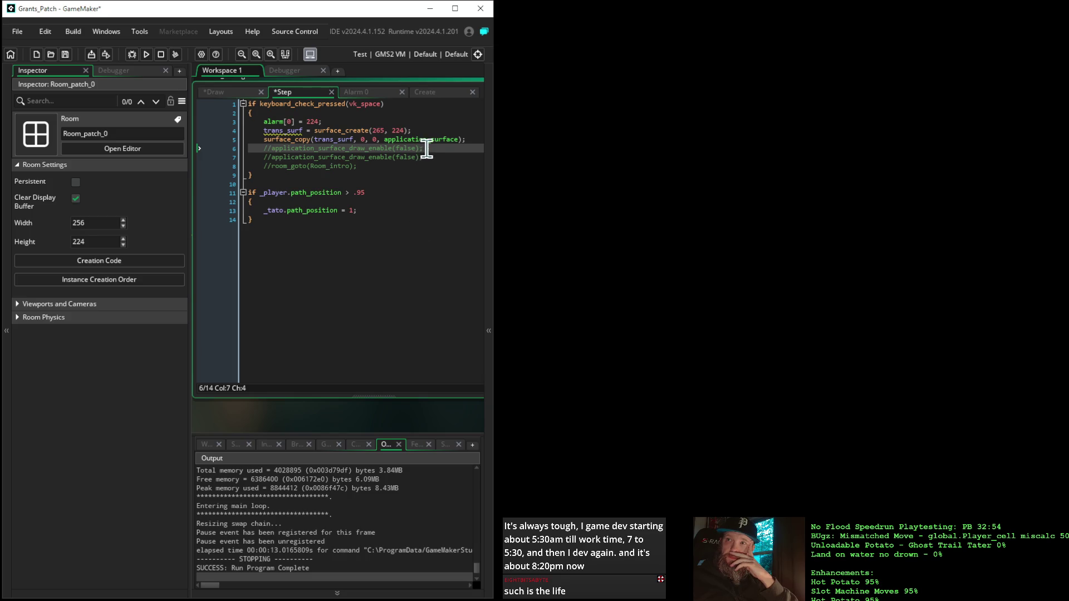
{"action": "mouse_move", "coordinate": [431, 160]}
{"action": "left_mouse_down"}
{"action": "mouse_move", "coordinate": [215, 167]}
{"action": "mouse_move", "coordinate": [187, 149]}
{"action": "left_mouse_up"}
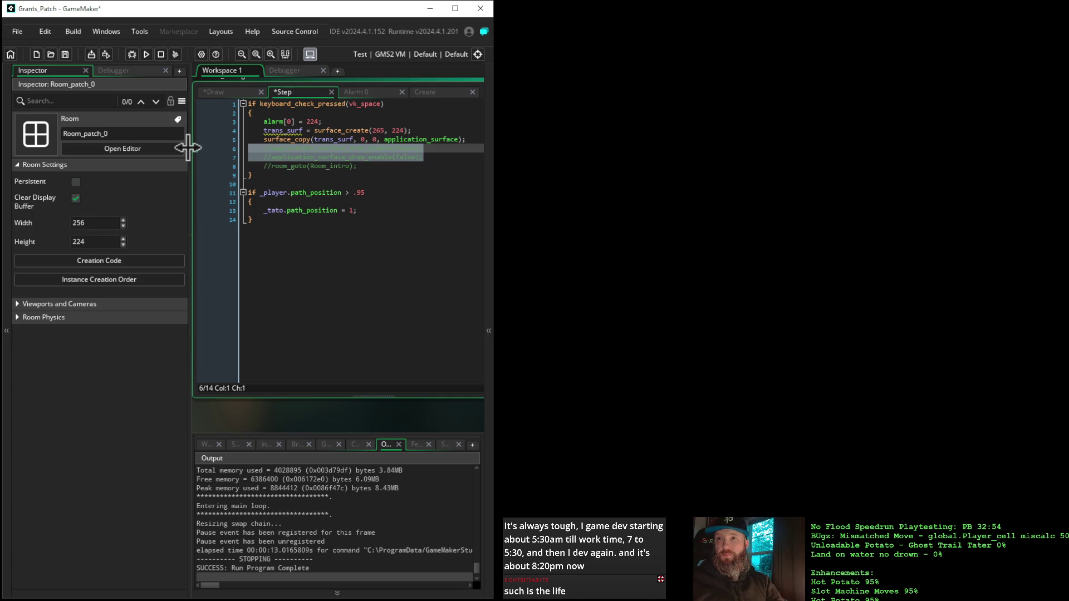
{"action": "left_click", "coordinate": [275, 149]}
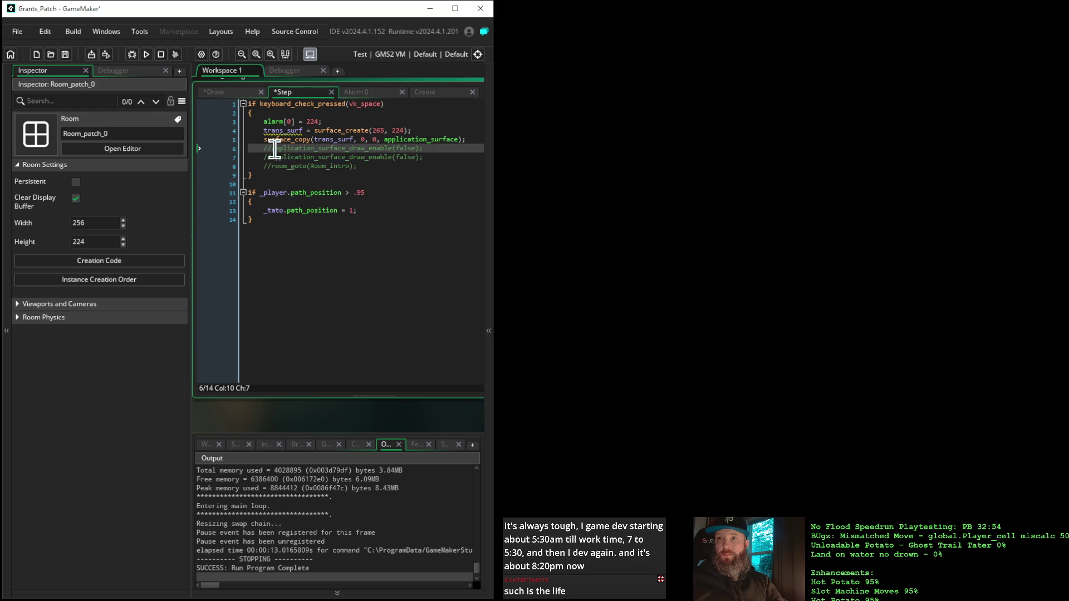
{"action": "left_click", "coordinate": [271, 150]}
{"action": "key", "text": "BackSpace"}
{"action": "key", "text": "BackSpace"}
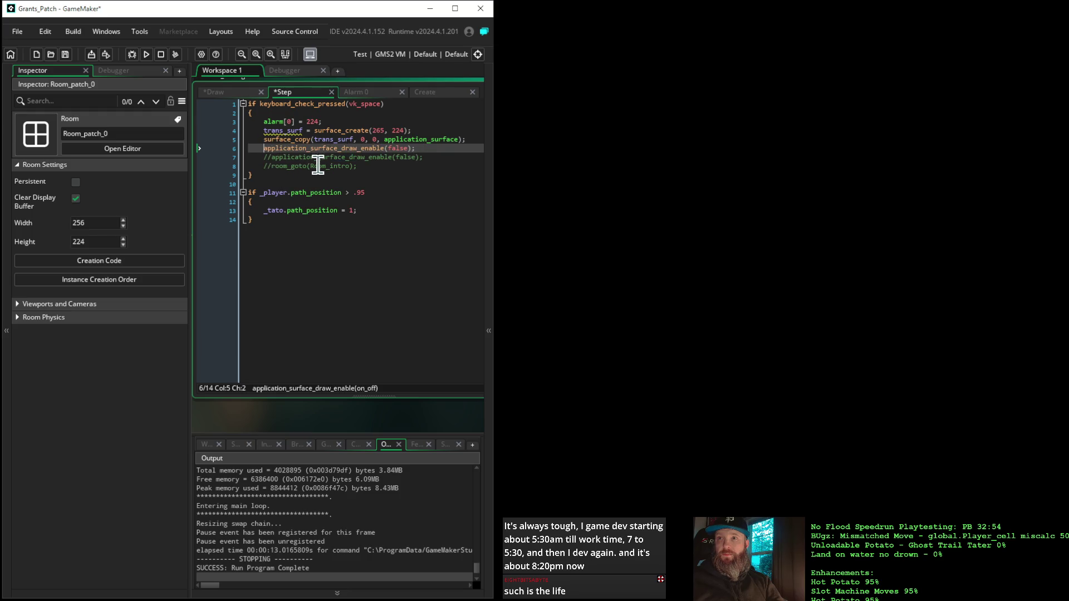
{"action": "double_click", "coordinate": [393, 148]}
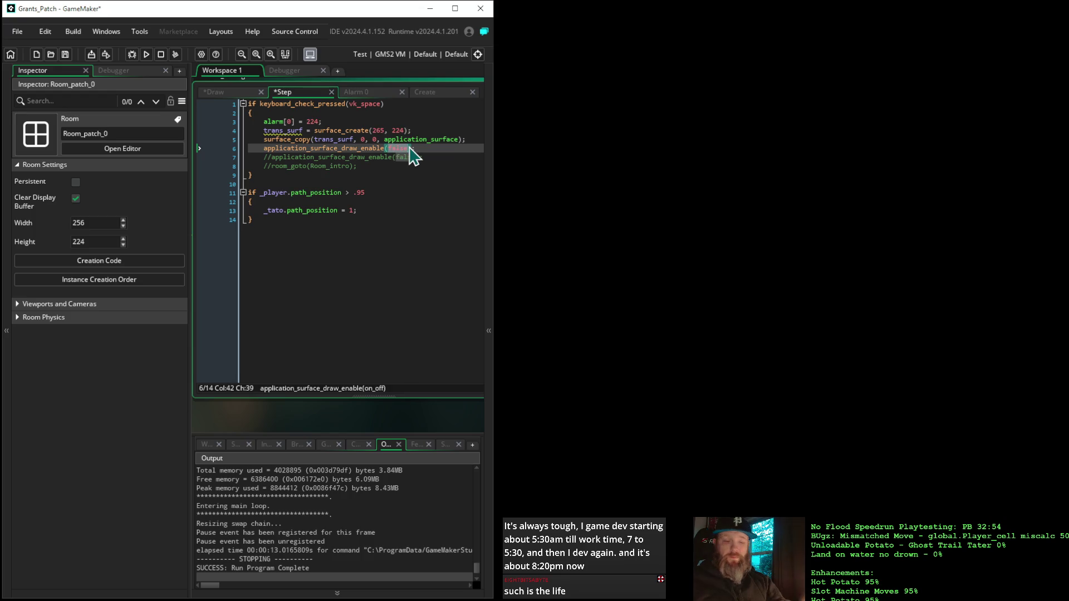
{"action": "type", "text": "true"}
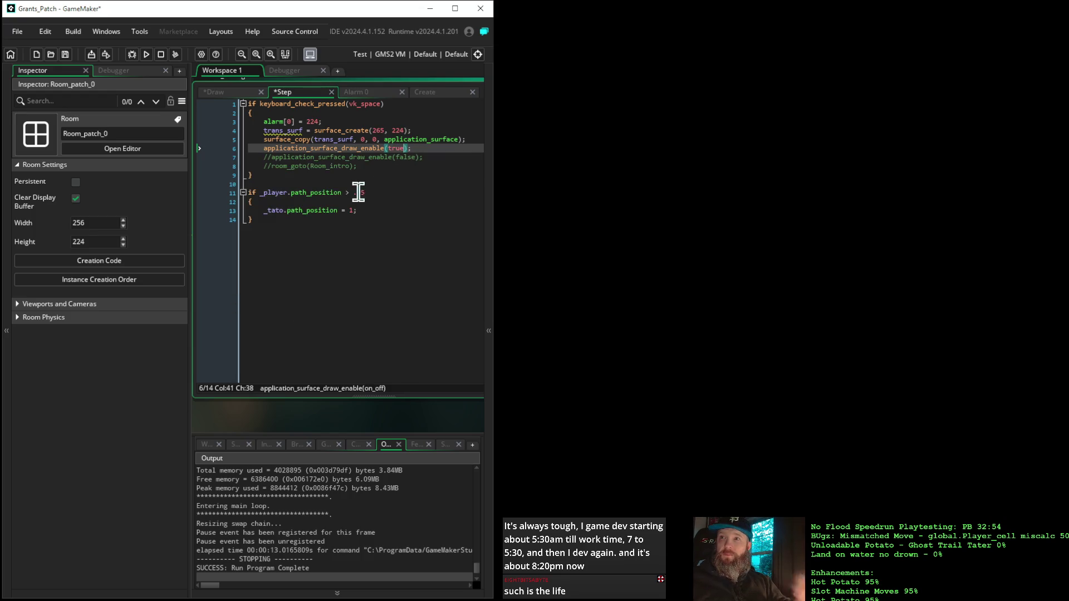
Uncomment line 101 of the Draw event and launch the game in the debugger.
{"action": "left_click", "coordinate": [219, 93]}
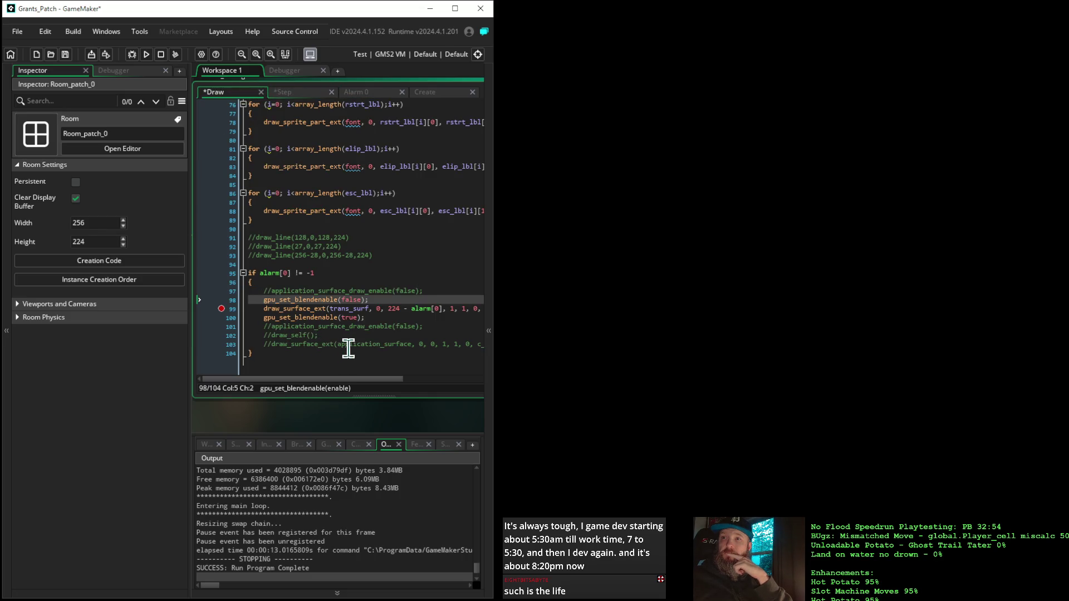
{"action": "left_click", "coordinate": [271, 326]}
{"action": "key", "text": "BackSpace"}
{"action": "key", "text": "BackSpace"}
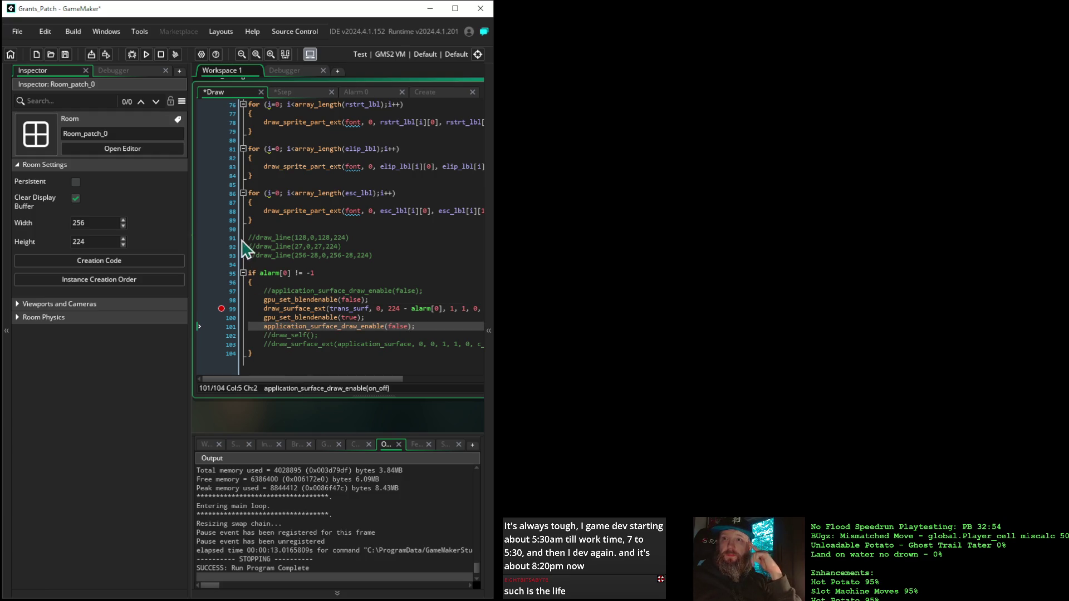
{"action": "left_click", "coordinate": [131, 54]}
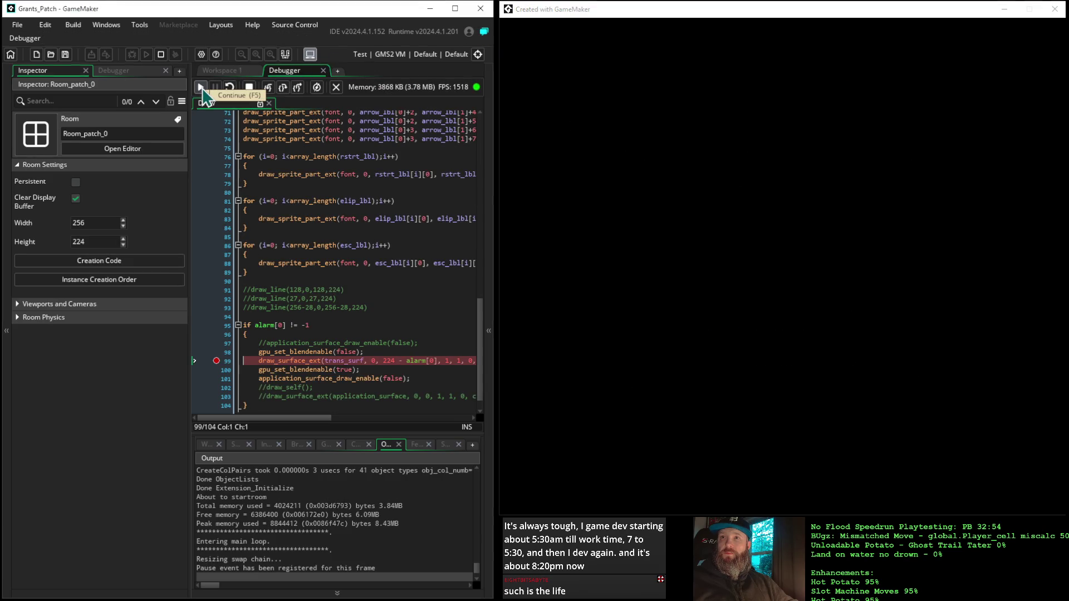
Resume the game past the breakpoint, then stop the run.
{"action": "left_click", "coordinate": [203, 90]}
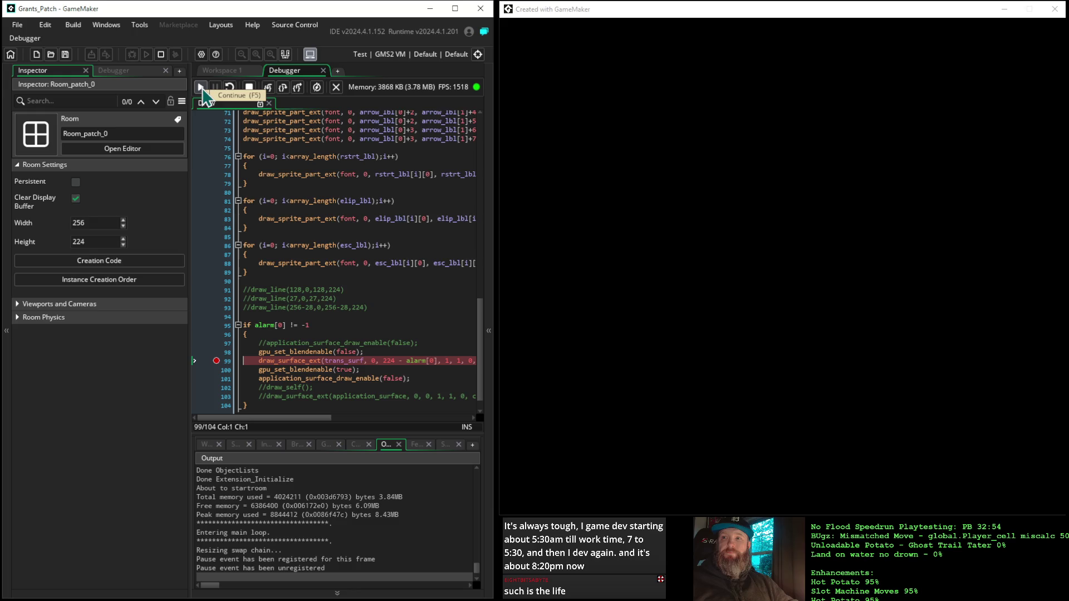
{"action": "mouse_move", "coordinate": [267, 246]}
{"action": "left_click", "coordinate": [249, 87]}
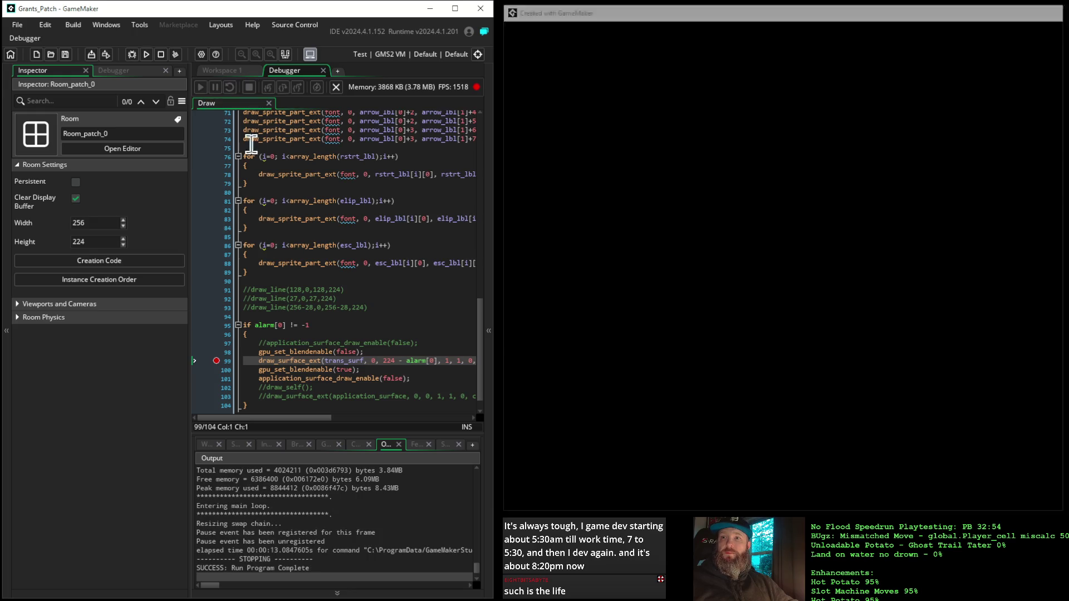
Comment out Draw line 101 again, rebuild in the debugger and resume from the breakpoint.
{"action": "left_click", "coordinate": [260, 380]}
{"action": "type", "text": "//"}
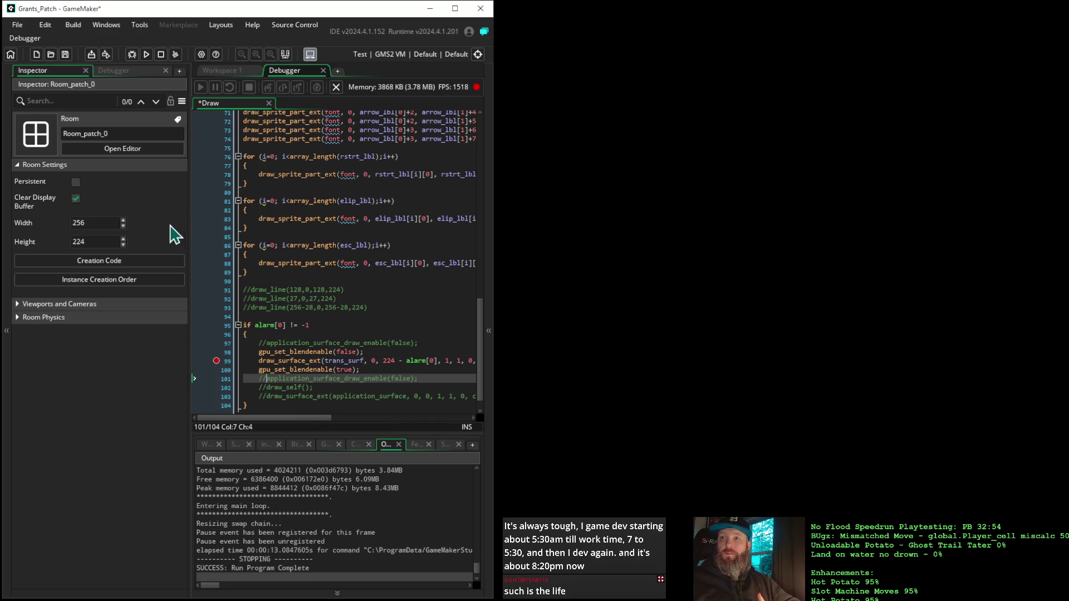
{"action": "left_click", "coordinate": [132, 55]}
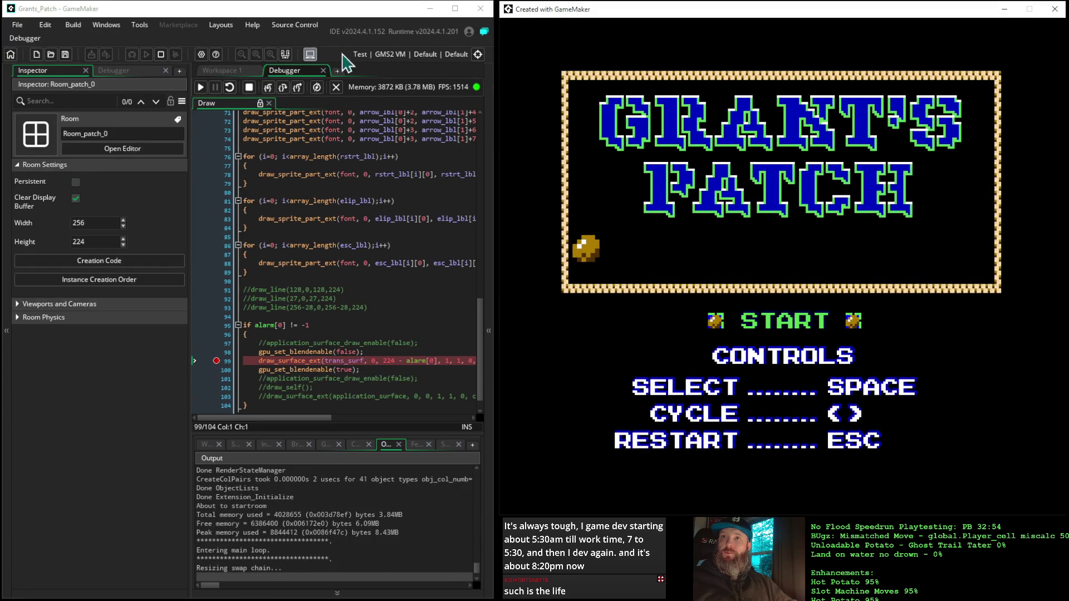
{"action": "left_click", "coordinate": [201, 89]}
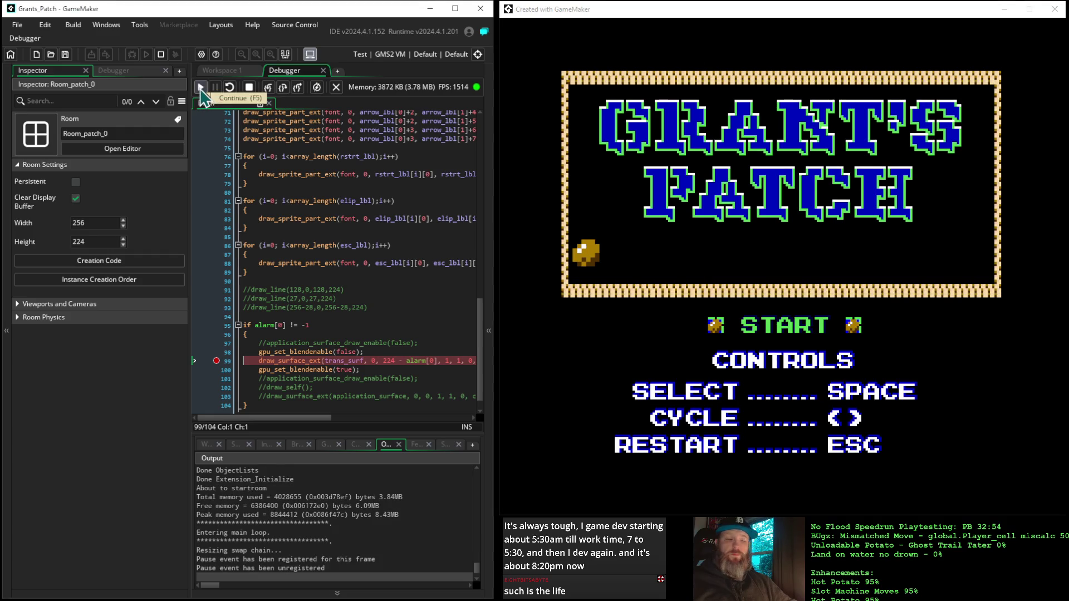
Advance the paused game frame by frame through the title screen slide transition.
{"action": "left_click", "coordinate": [202, 90]}
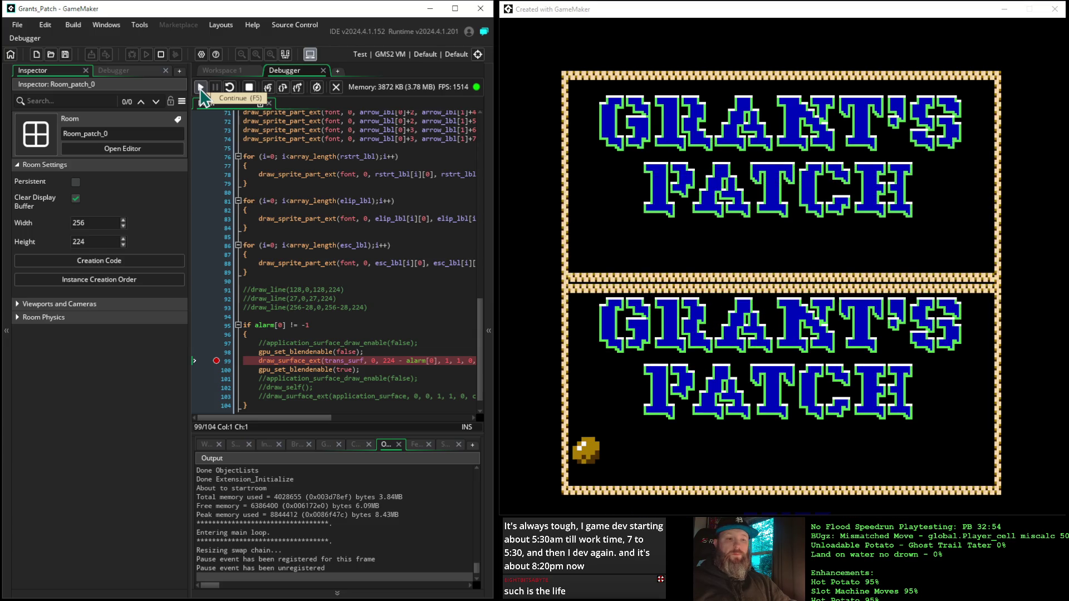
{"action": "left_click", "coordinate": [202, 95]}
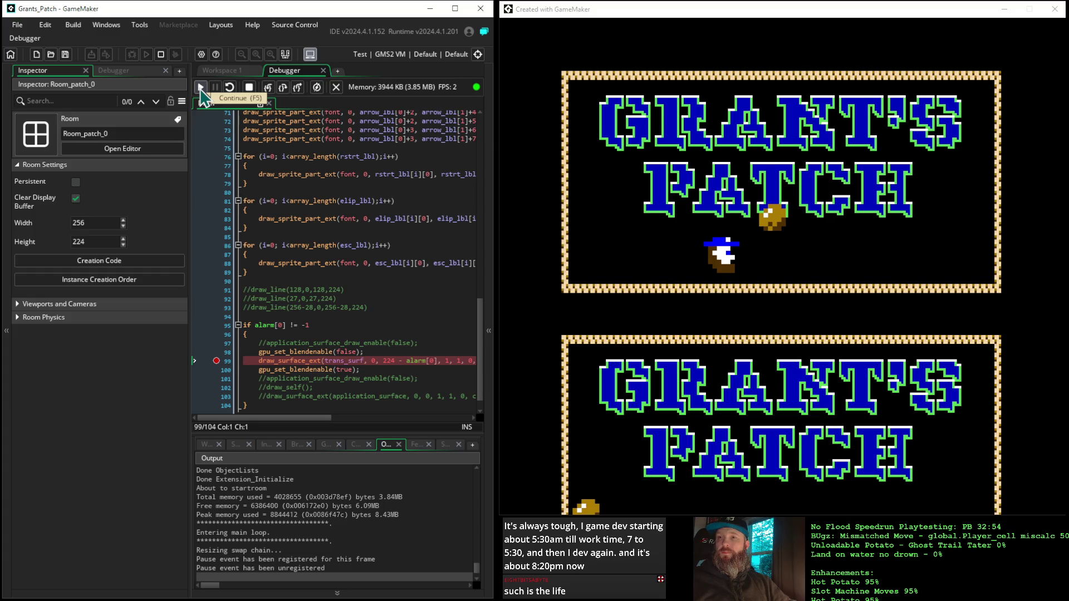
{"action": "left_click", "coordinate": [201, 95]}
{"action": "left_click", "coordinate": [201, 95]}
{"action": "left_click", "coordinate": [201, 94]}
{"action": "left_click", "coordinate": [202, 95]}
{"action": "left_click", "coordinate": [202, 94]}
{"action": "left_click", "coordinate": [201, 95]}
{"action": "left_click", "coordinate": [201, 95]}
{"action": "left_click", "coordinate": [201, 95]}
{"action": "left_click", "coordinate": [202, 95]}
{"action": "left_click", "coordinate": [201, 95]}
{"action": "left_click", "coordinate": [202, 94]}
{"action": "left_click", "coordinate": [202, 94]}
{"action": "left_click", "coordinate": [202, 95]}
{"action": "left_click", "coordinate": [202, 94]}
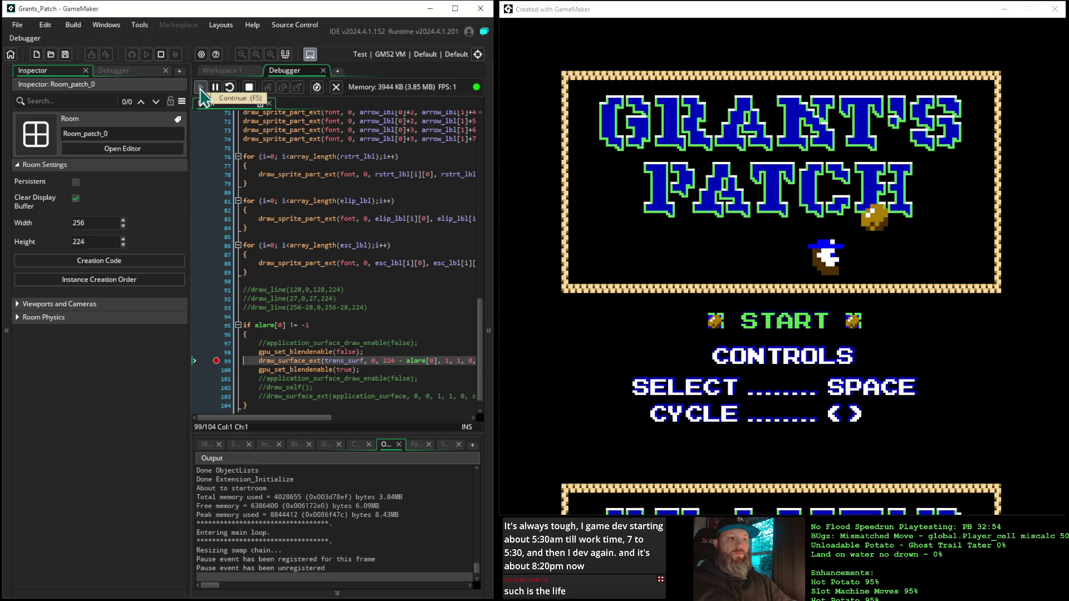
{"action": "left_click", "coordinate": [201, 95]}
{"action": "left_click", "coordinate": [201, 94]}
Continue the game into the 1853 intro scene, then stop the run.
{"action": "left_click", "coordinate": [202, 95]}
{"action": "left_click", "coordinate": [202, 94]}
{"action": "left_click", "coordinate": [202, 95]}
{"action": "left_click", "coordinate": [201, 95]}
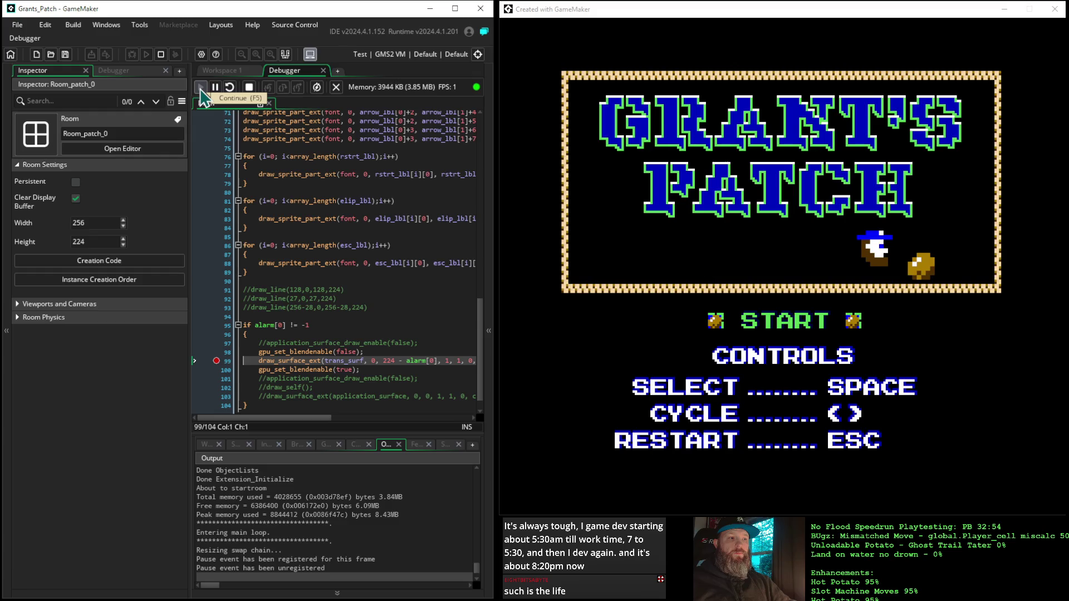
{"action": "left_click", "coordinate": [201, 95]}
{"action": "left_click", "coordinate": [201, 94]}
{"action": "left_click", "coordinate": [202, 95]}
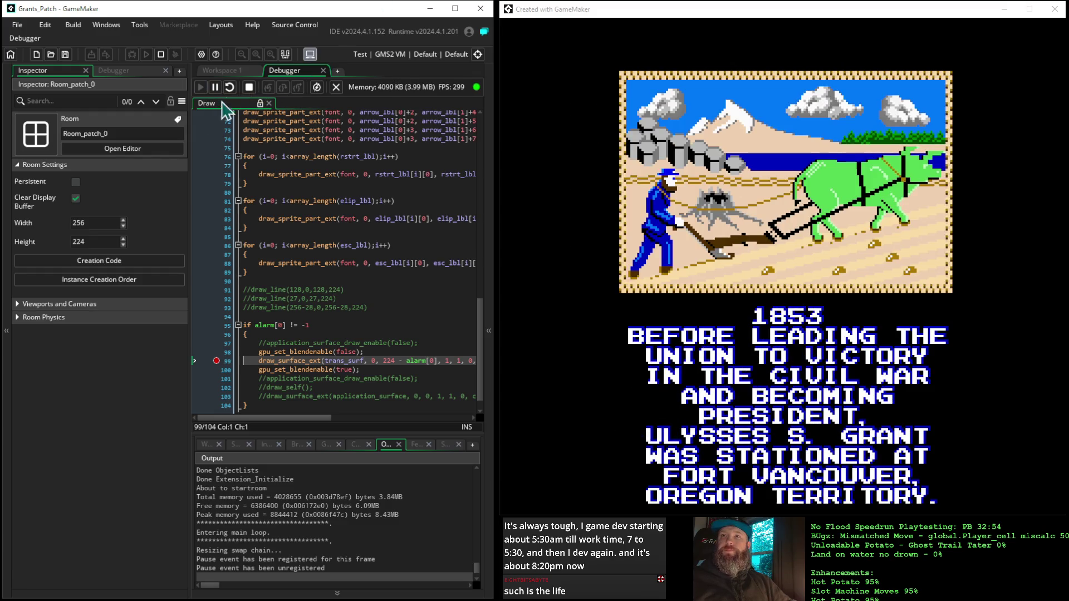
{"action": "left_click", "coordinate": [249, 88]}
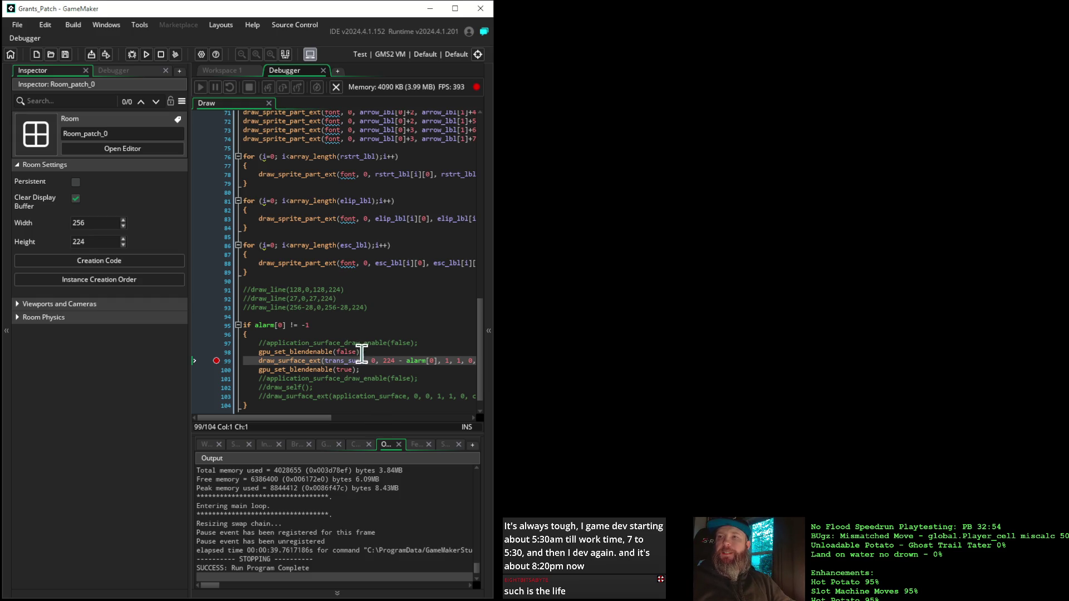
Comment out the draw-enable call on line 6 of the Step event.
{"action": "left_click", "coordinate": [224, 74]}
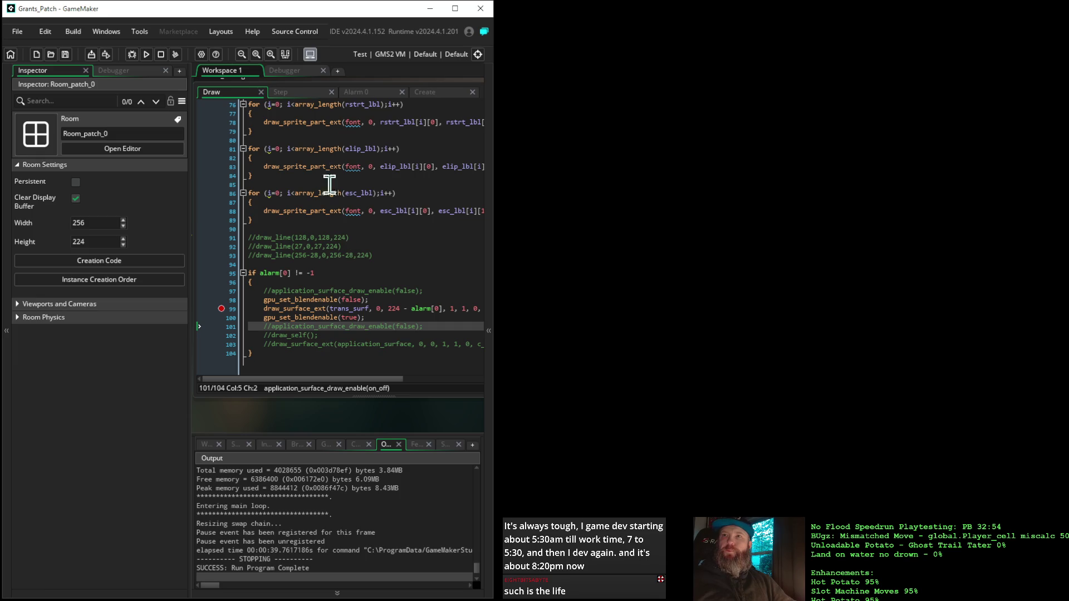
{"action": "left_click", "coordinate": [301, 94]}
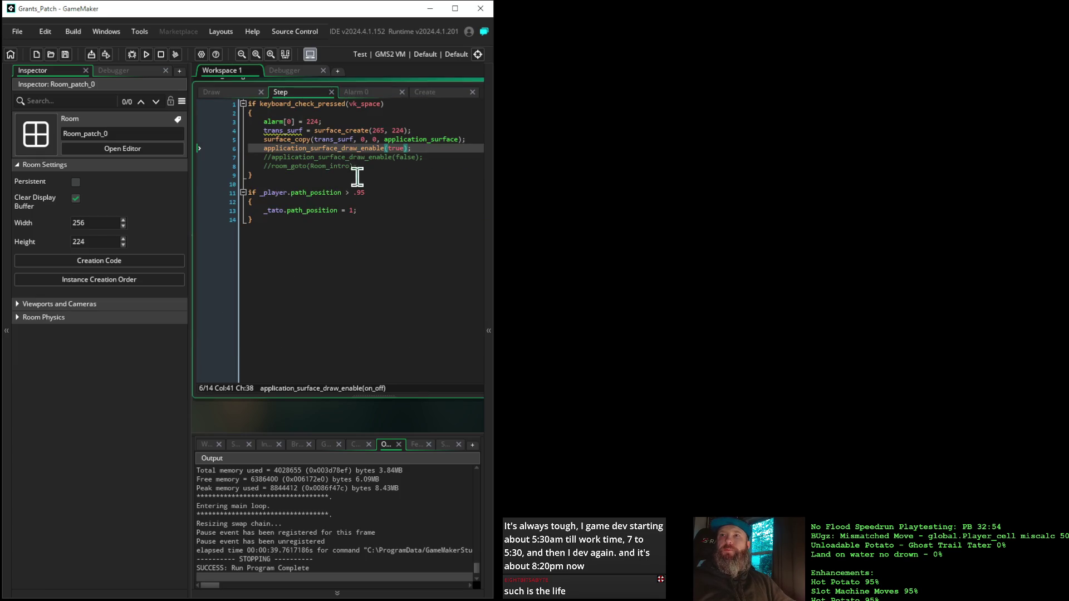
{"action": "left_click", "coordinate": [428, 148]}
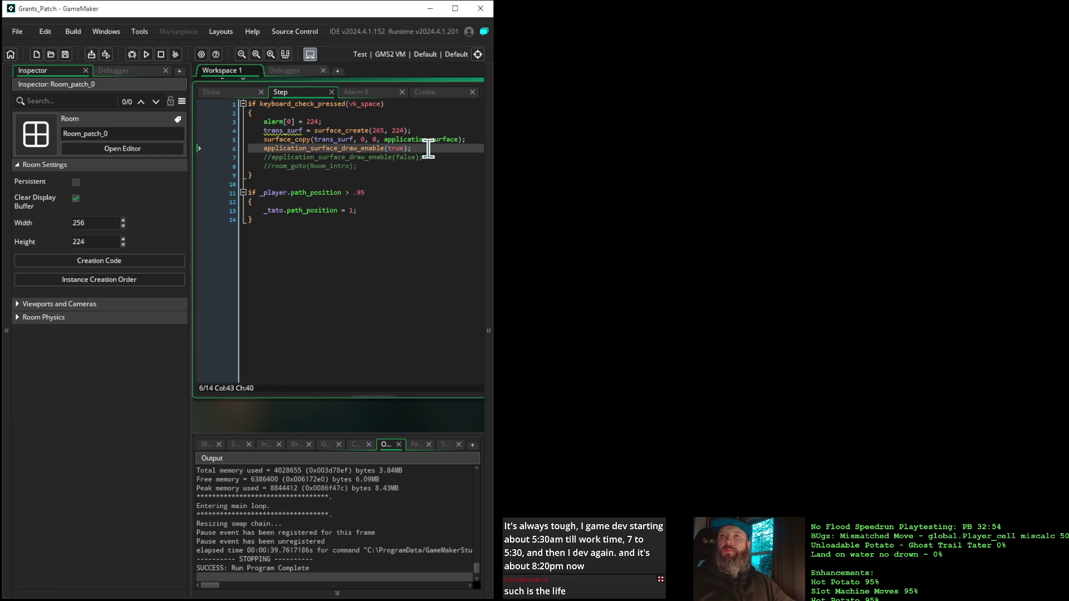
{"action": "left_click", "coordinate": [266, 149]}
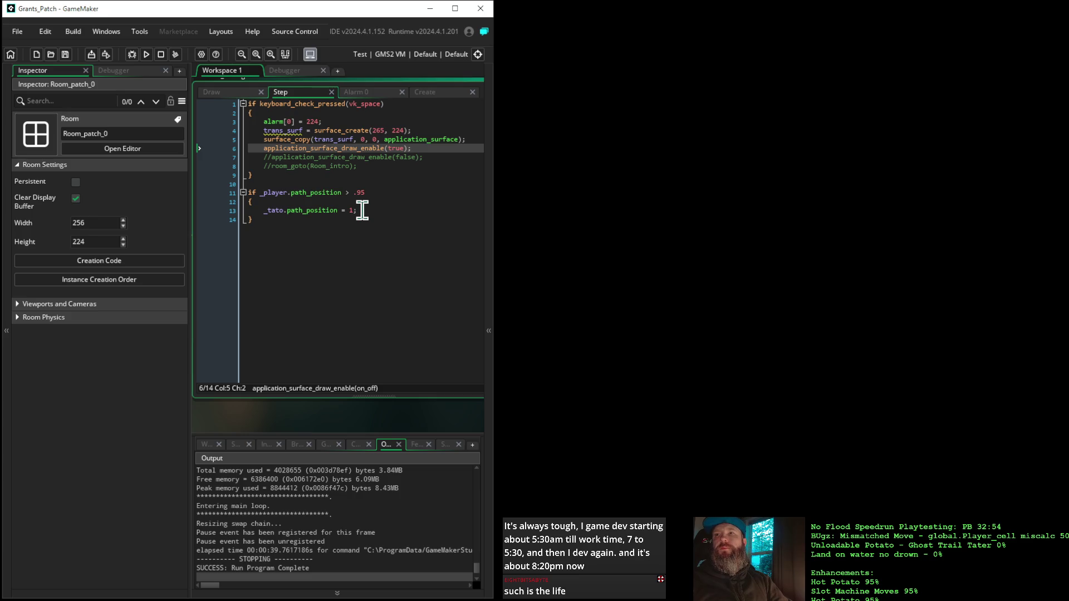
{"action": "type", "text": "//"}
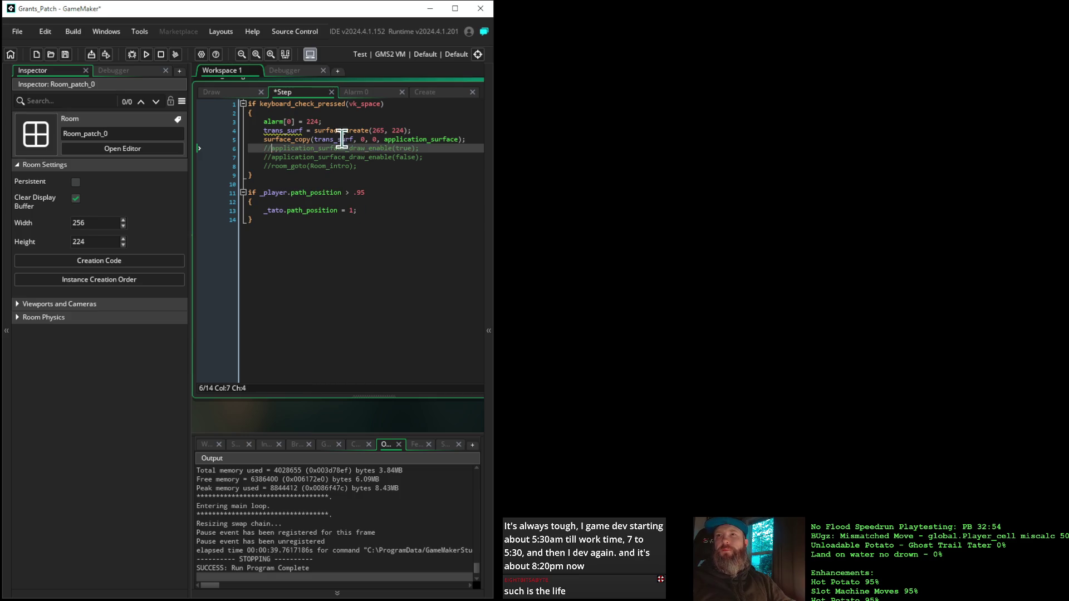
Comment out both gpu_set_blendenable lines in the Draw event.
{"action": "left_click", "coordinate": [240, 94]}
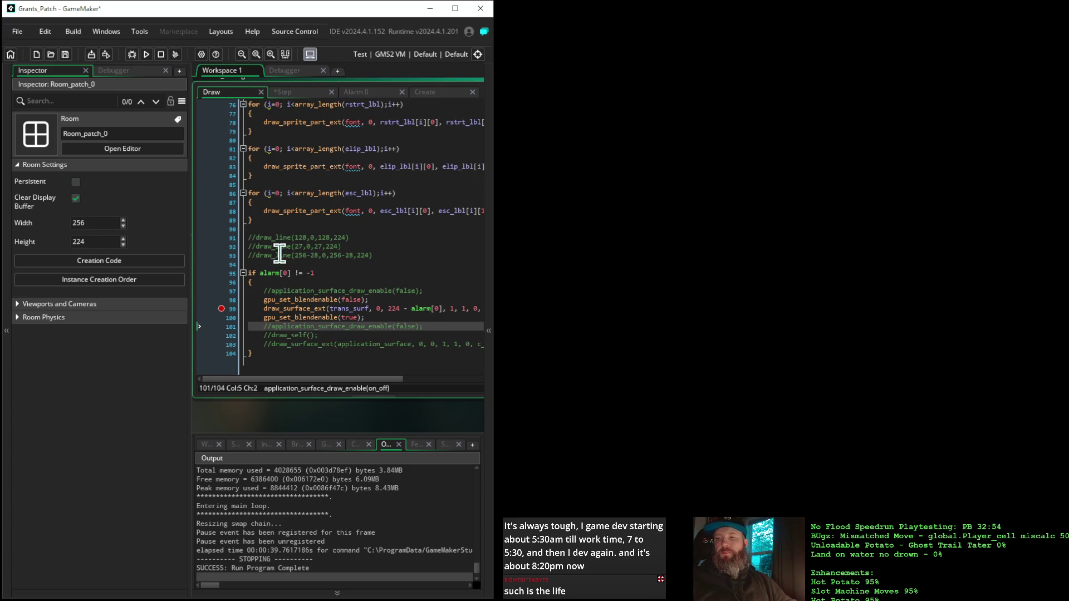
{"action": "left_click", "coordinate": [263, 301]}
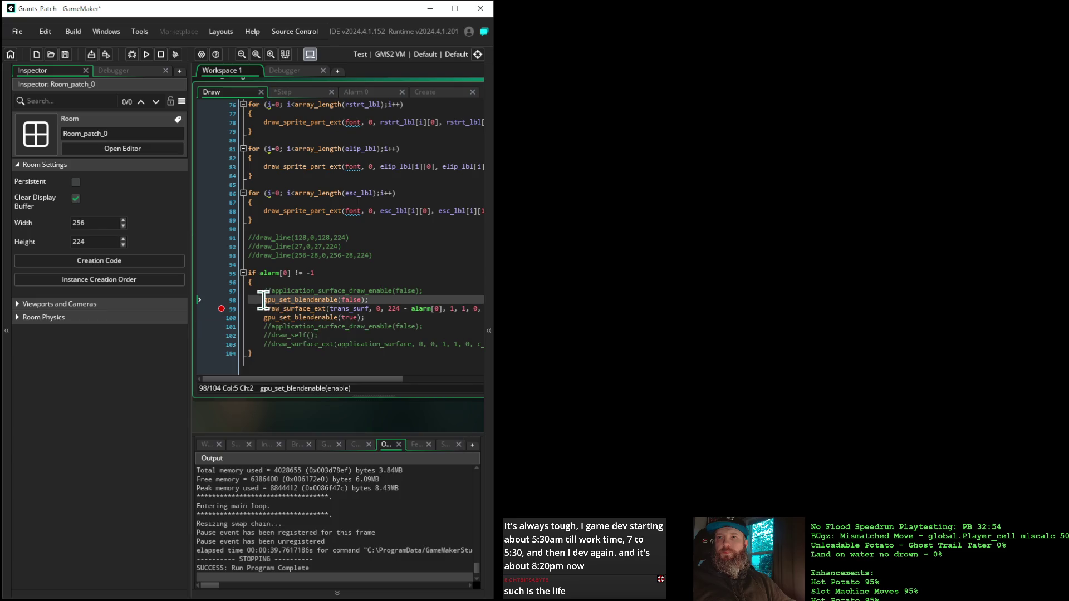
{"action": "type", "text": "//"}
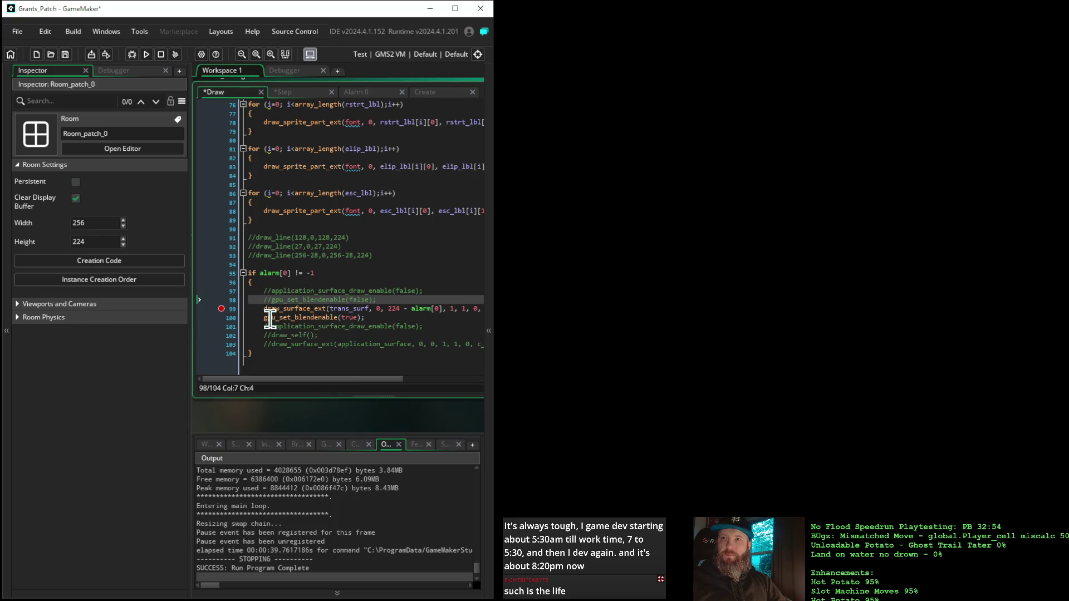
{"action": "left_click", "coordinate": [263, 317]}
{"action": "type", "text": "//"}
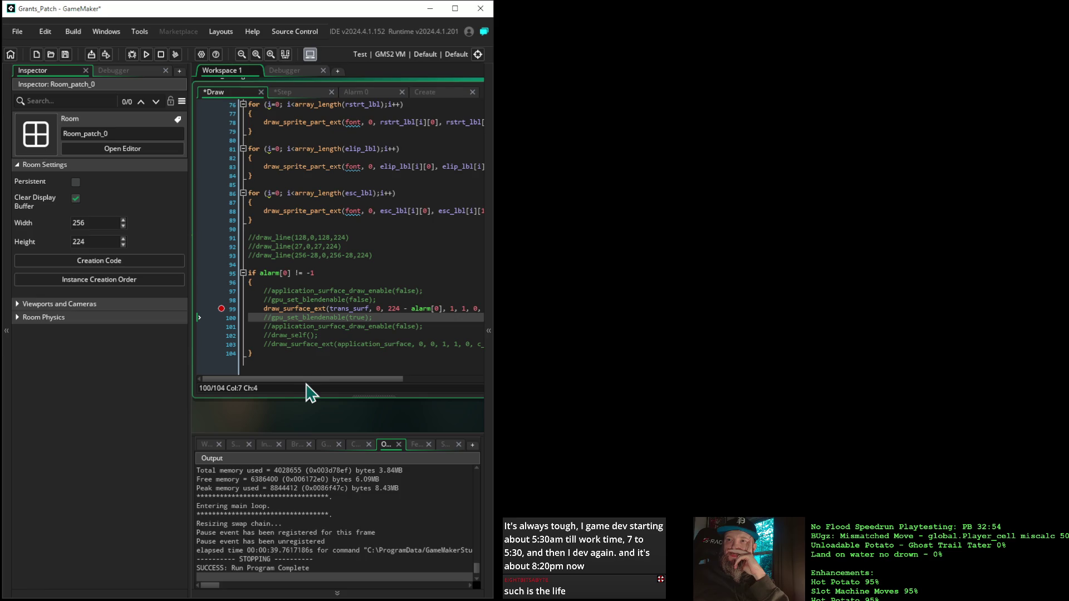
{"action": "mouse_move", "coordinate": [318, 387]}
{"action": "left_mouse_down"}
{"action": "mouse_move", "coordinate": [401, 396]}
{"action": "mouse_move", "coordinate": [267, 399]}
{"action": "left_mouse_up"}
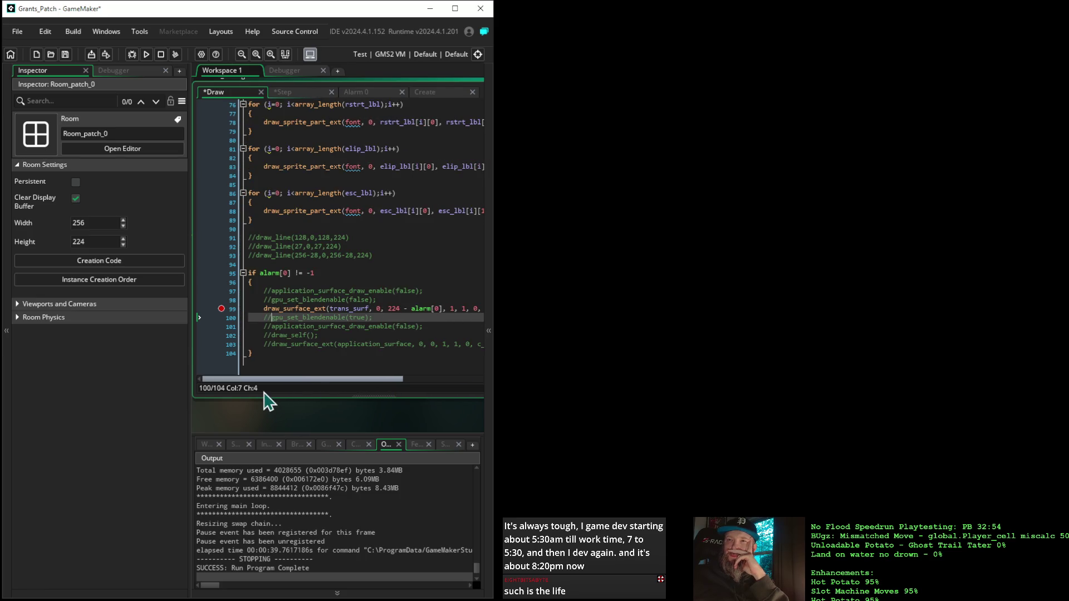
Move the surface create and copy lines from Step to just above draw_surface_ext in Draw, then debug-run.
{"action": "left_click", "coordinate": [298, 93]}
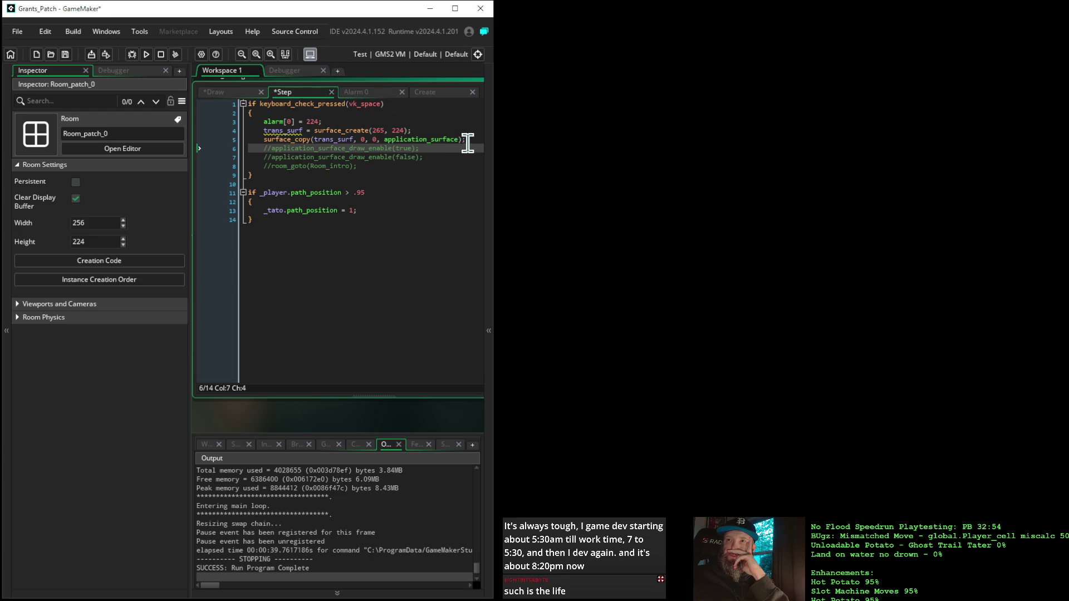
{"action": "left_click_drag", "start_coordinate": [471, 141], "coordinate": [203, 134]}
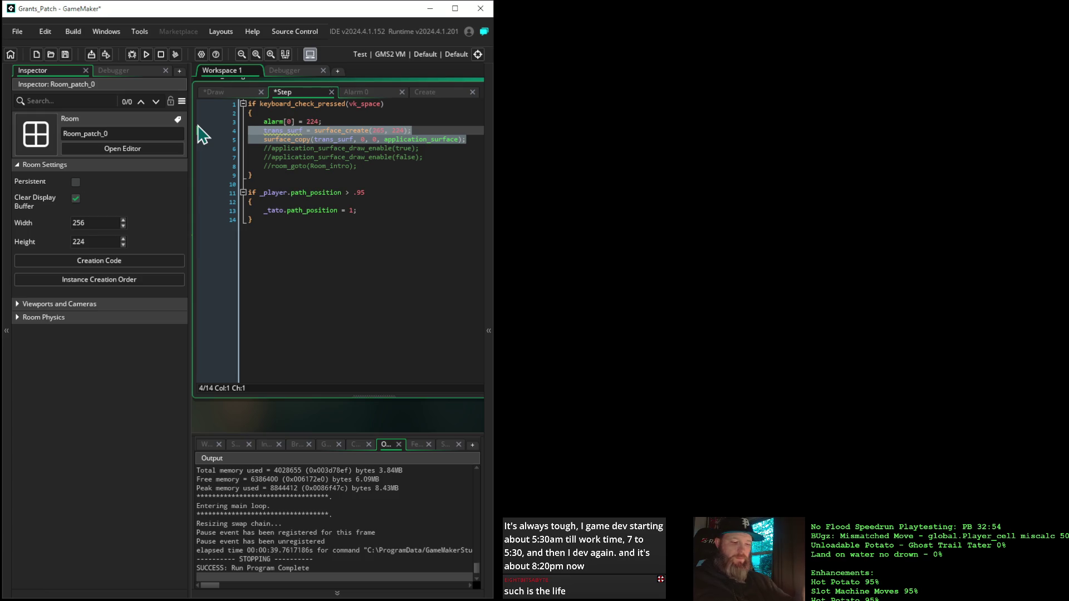
{"action": "key", "text": "Delete"}
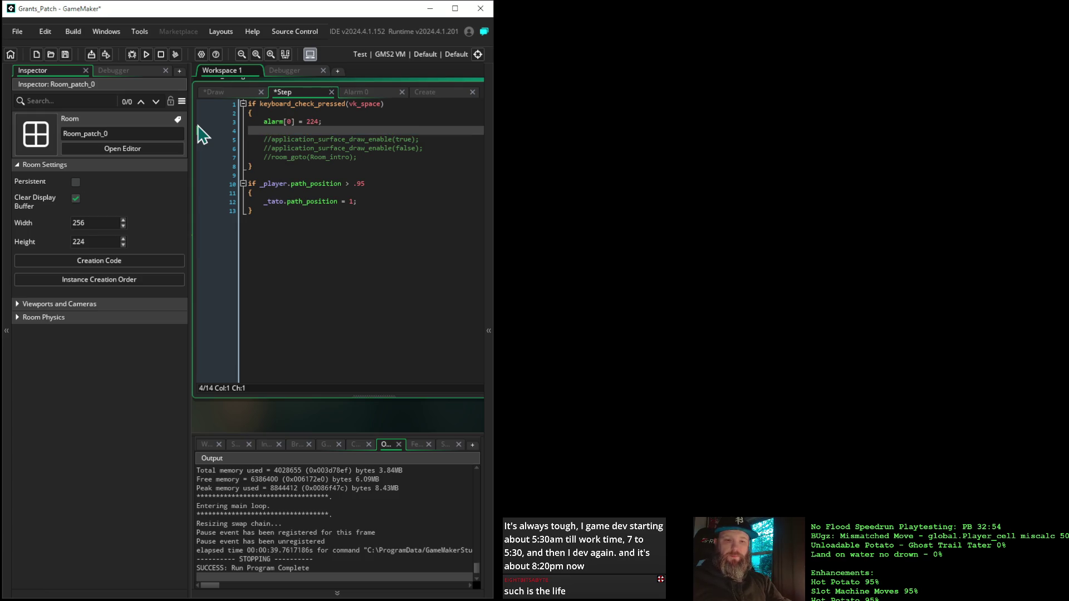
{"action": "key", "text": "BackSpace"}
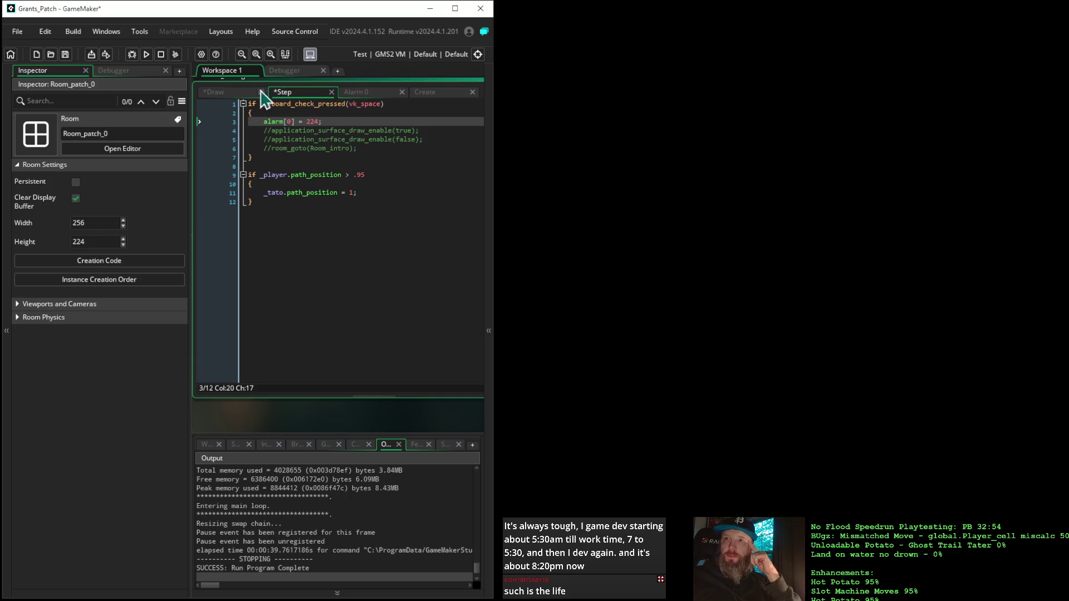
{"action": "left_click", "coordinate": [247, 93]}
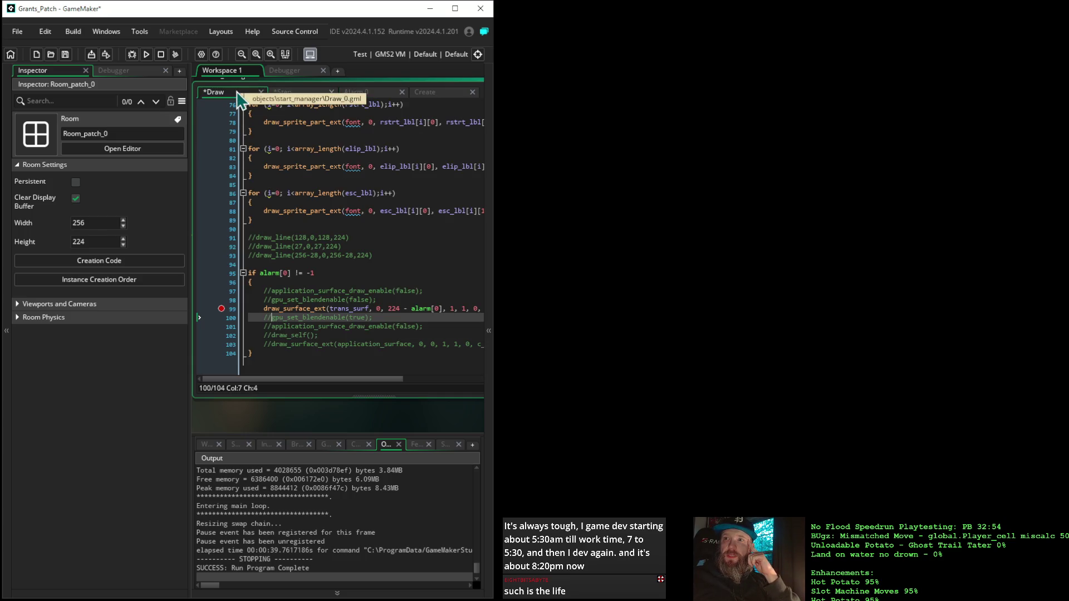
{"action": "left_click", "coordinate": [384, 300]}
{"action": "key", "text": "Return"}
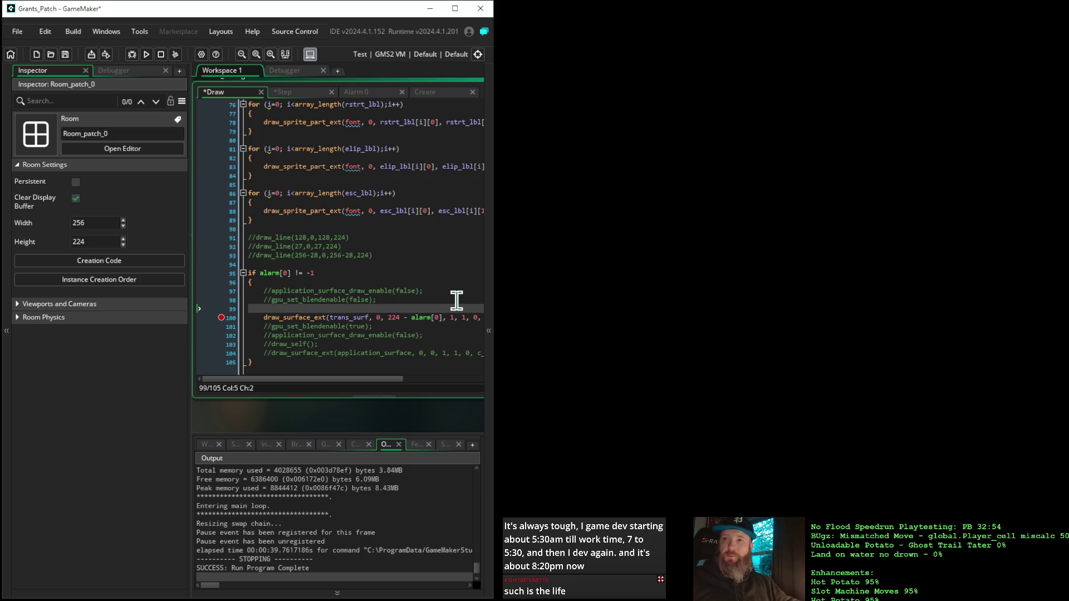
{"action": "type", "text": "trans_surf = surface_create(265, 224); \tsurface_copy(trans_surf, 0, 0, application_surface);"}
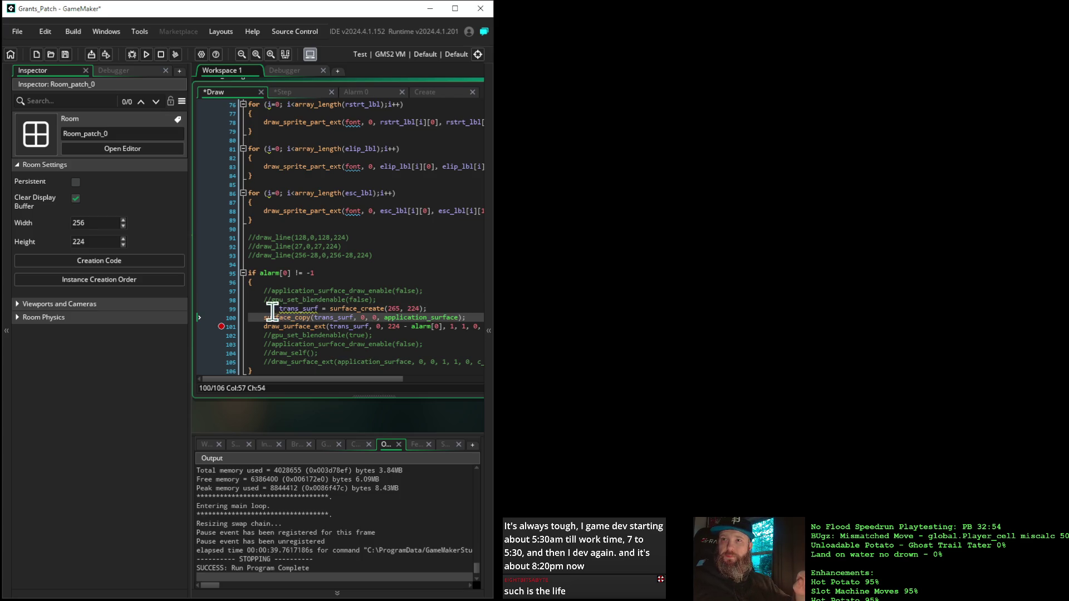
{"action": "mouse_move", "coordinate": [286, 309]}
{"action": "key", "text": "Up"}
{"action": "key", "text": "Home"}
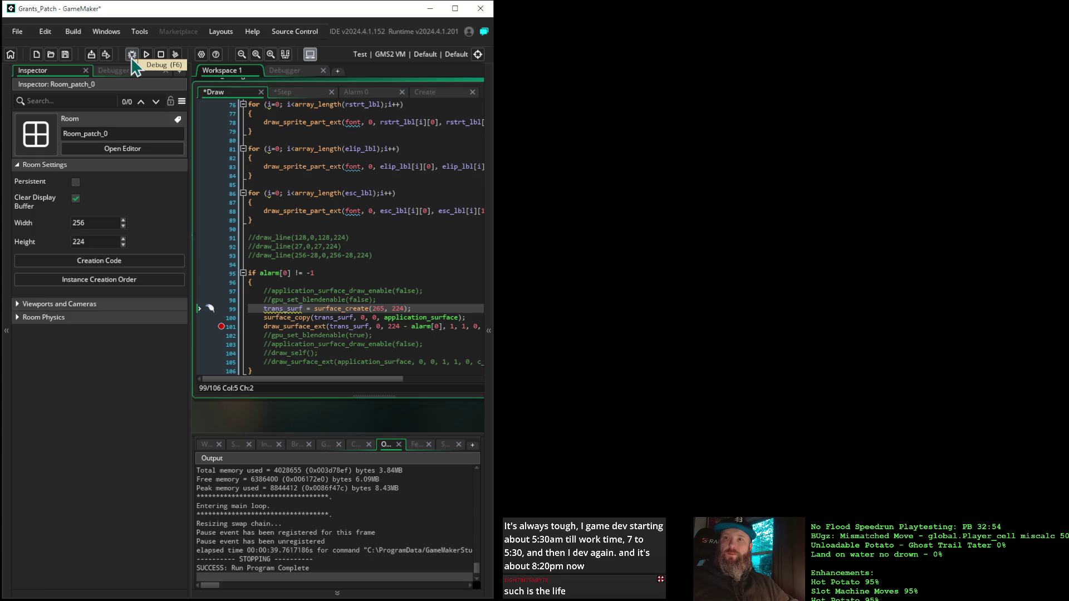
{"action": "left_click", "coordinate": [133, 56]}
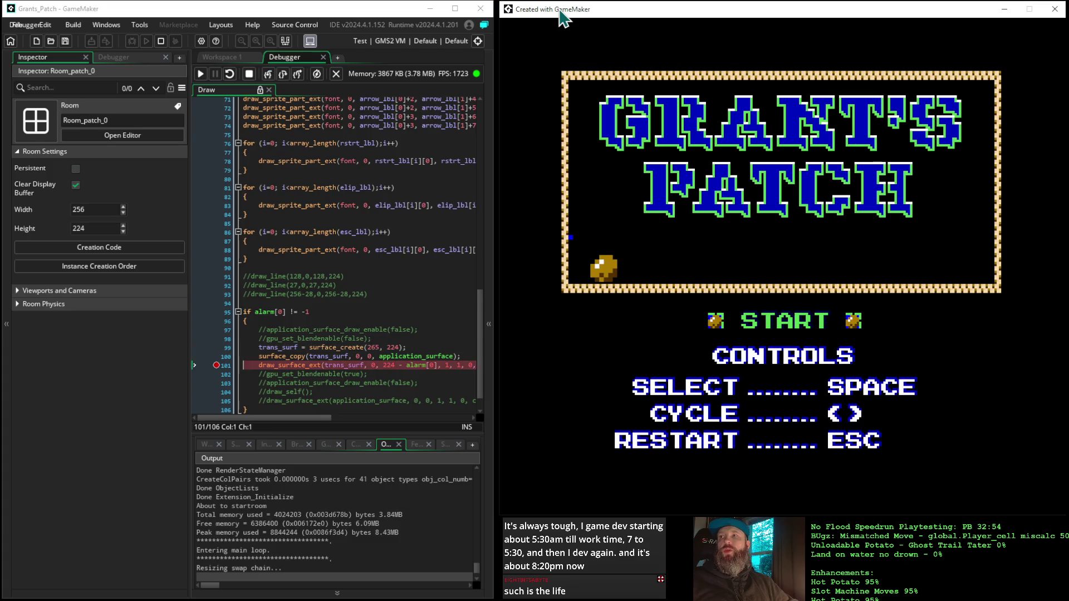
Continue past the breakpoint until the 1853 intro plays, then stop the game.
{"action": "left_click", "coordinate": [201, 88]}
{"action": "left_click", "coordinate": [202, 88]}
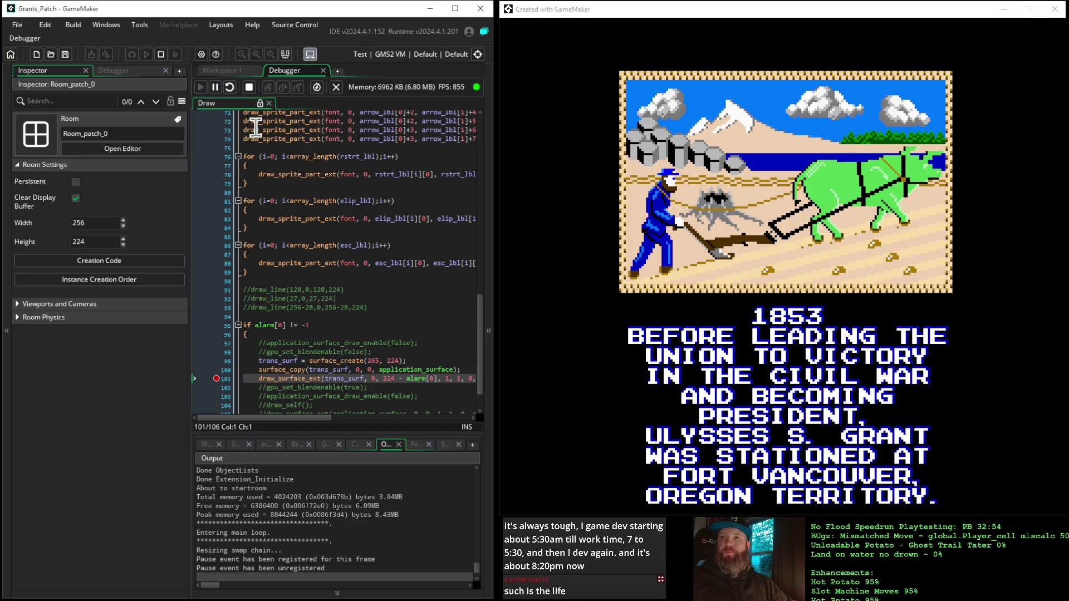
{"action": "left_click", "coordinate": [252, 89]}
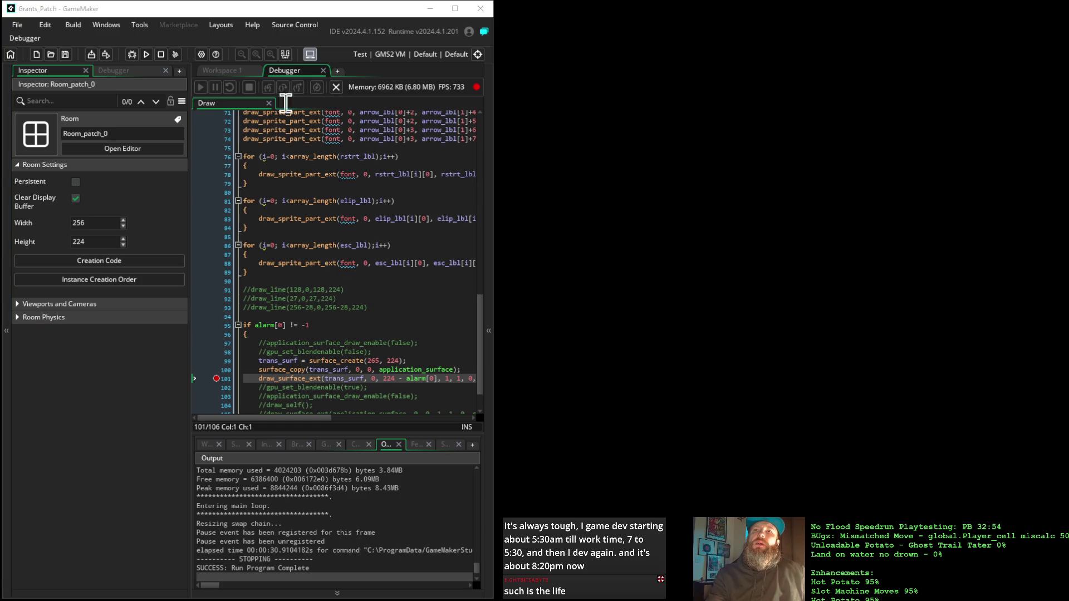
Run the game, close its window, rebuild and rerun it, then switch to the surface_create manual page.
{"action": "left_click", "coordinate": [147, 54]}
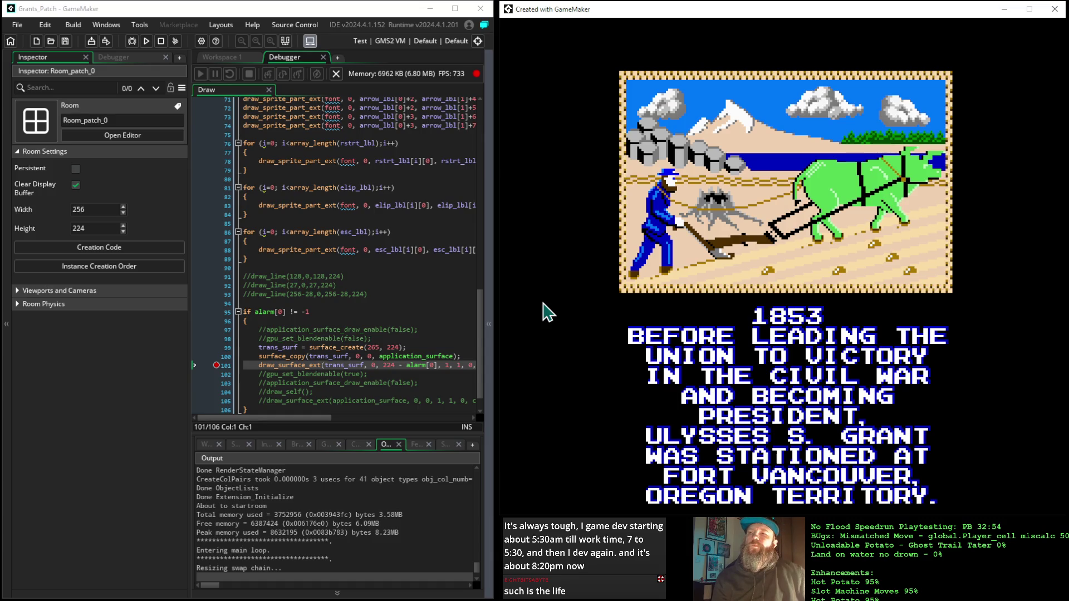
{"action": "left_click", "coordinate": [1047, 9]}
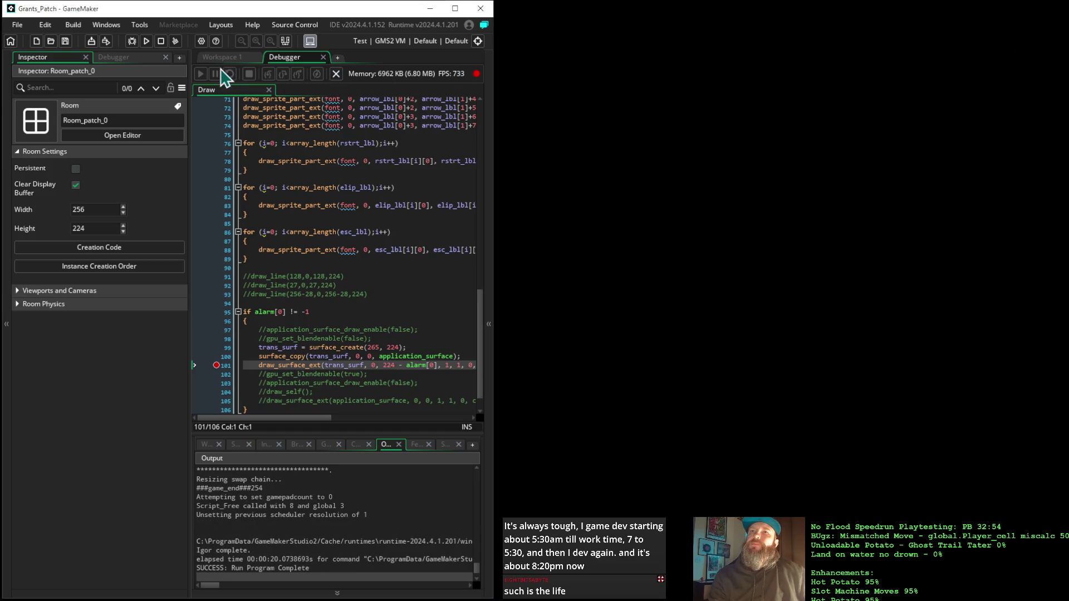
{"action": "left_click", "coordinate": [132, 42]}
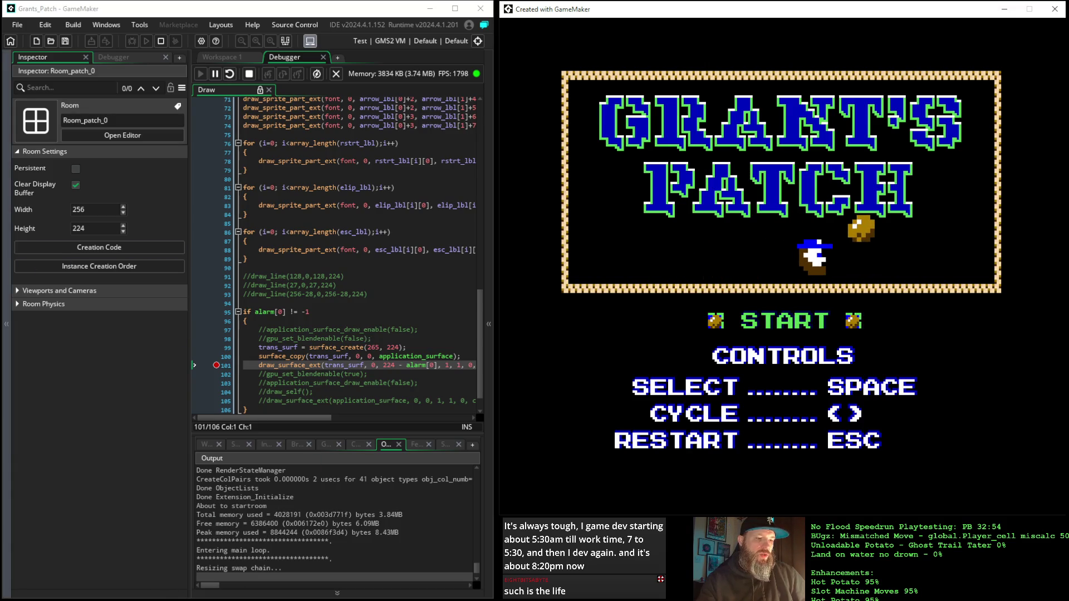
{"action": "key", "text": "alt+Tab"}
From surface_create, go to the Surfaces overview and open the application_surface_enable page.
{"action": "scroll", "coordinate": [240, 523], "scroll_direction": "down", "scroll_amount": 5}
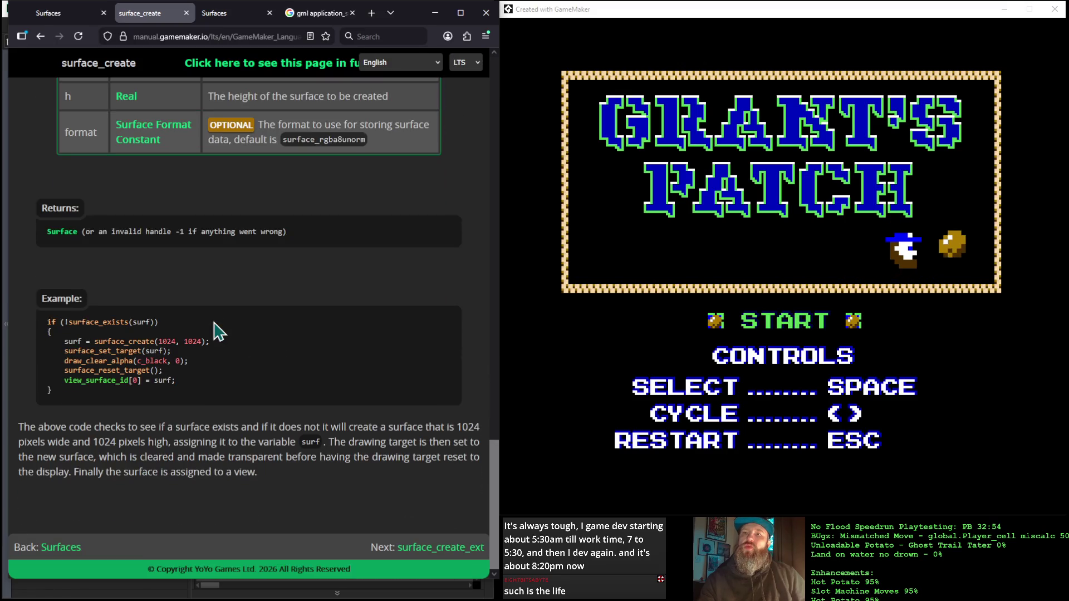
{"action": "left_click", "coordinate": [61, 547]}
{"action": "scroll", "coordinate": [272, 303], "scroll_direction": "down", "scroll_amount": 20}
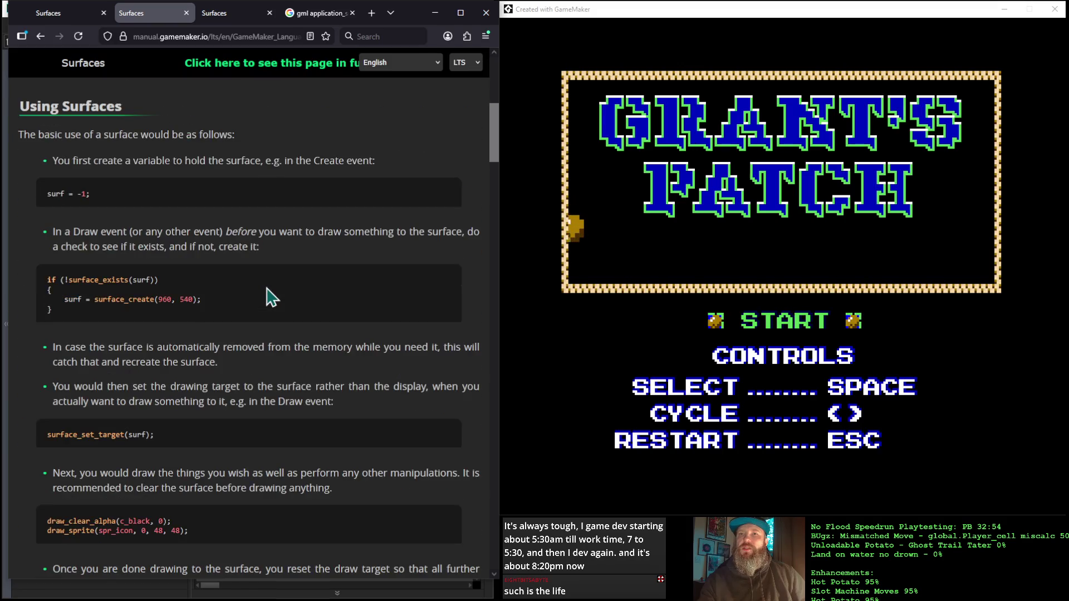
{"action": "scroll", "coordinate": [276, 310], "scroll_direction": "down", "scroll_amount": 20}
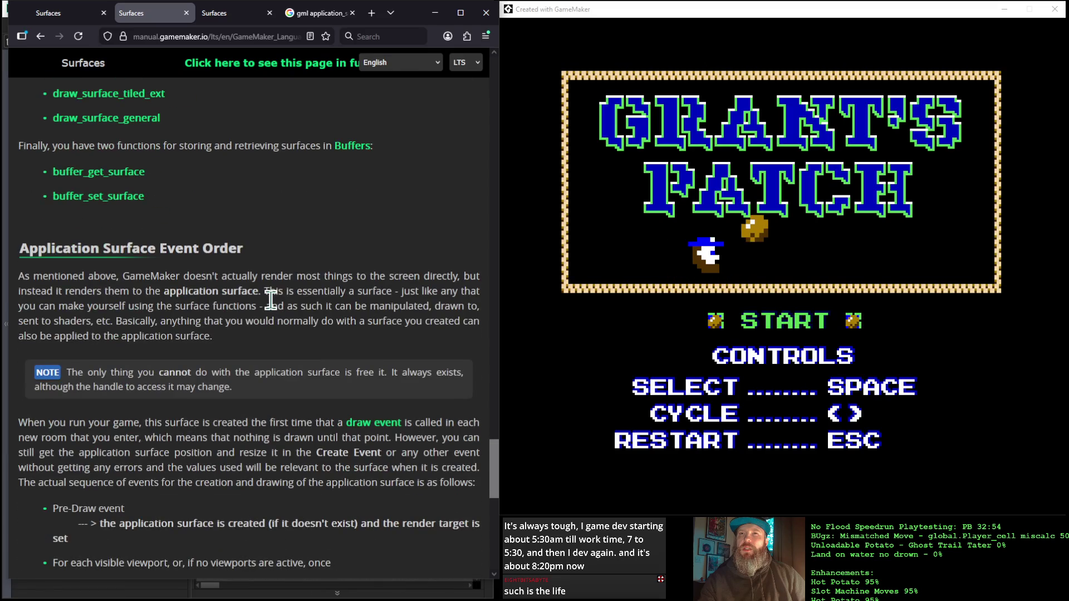
{"action": "scroll", "coordinate": [274, 306], "scroll_direction": "up", "scroll_amount": 2}
{"action": "scroll", "coordinate": [275, 306], "scroll_direction": "down", "scroll_amount": 7}
{"action": "scroll", "coordinate": [274, 309], "scroll_direction": "down", "scroll_amount": 5}
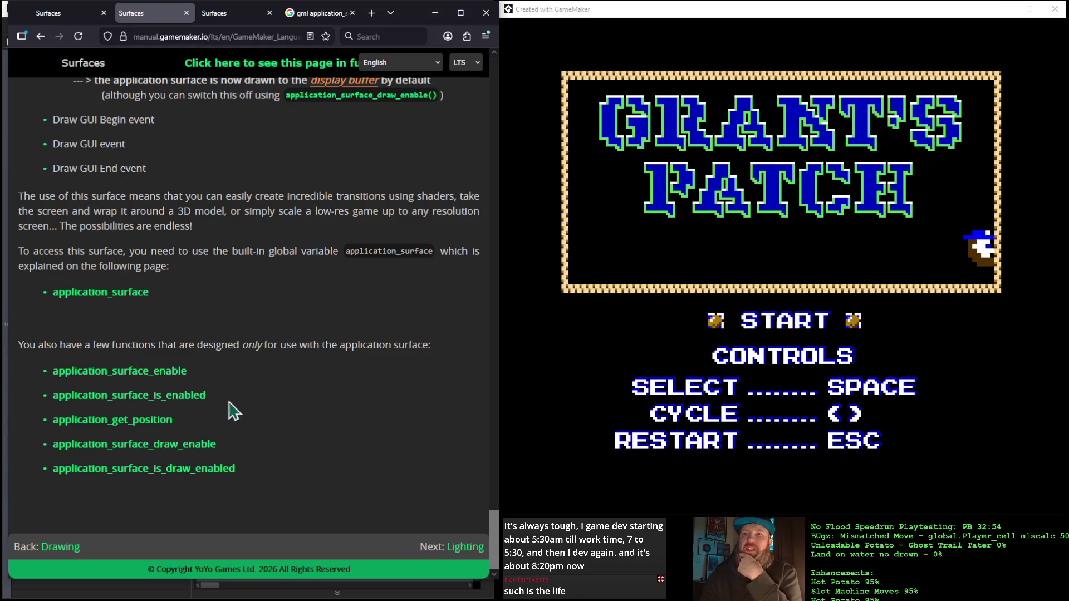
{"action": "left_click", "coordinate": [156, 372]}
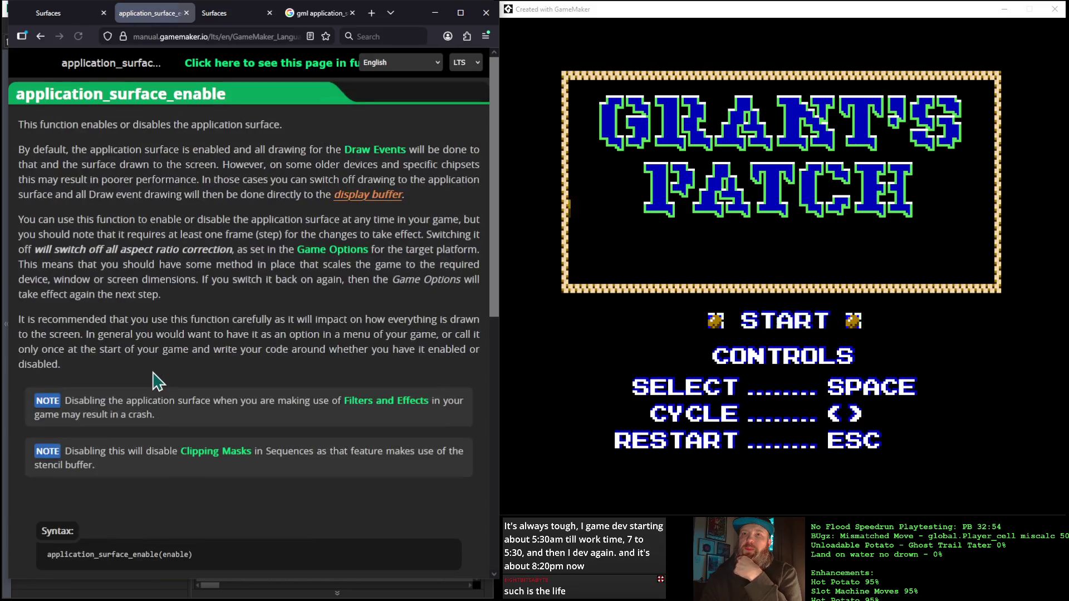
Read the application_surface_enable page, then view application_surface_draw_enable from the Surfaces overview.
{"action": "scroll", "coordinate": [179, 401], "scroll_direction": "down", "scroll_amount": 6}
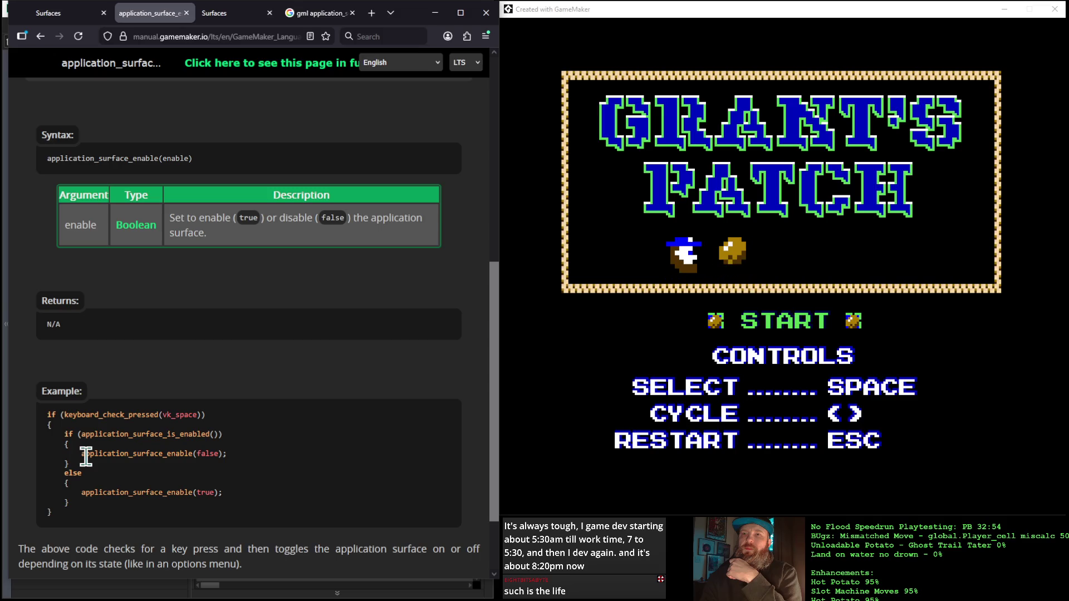
{"action": "left_click", "coordinate": [40, 36]}
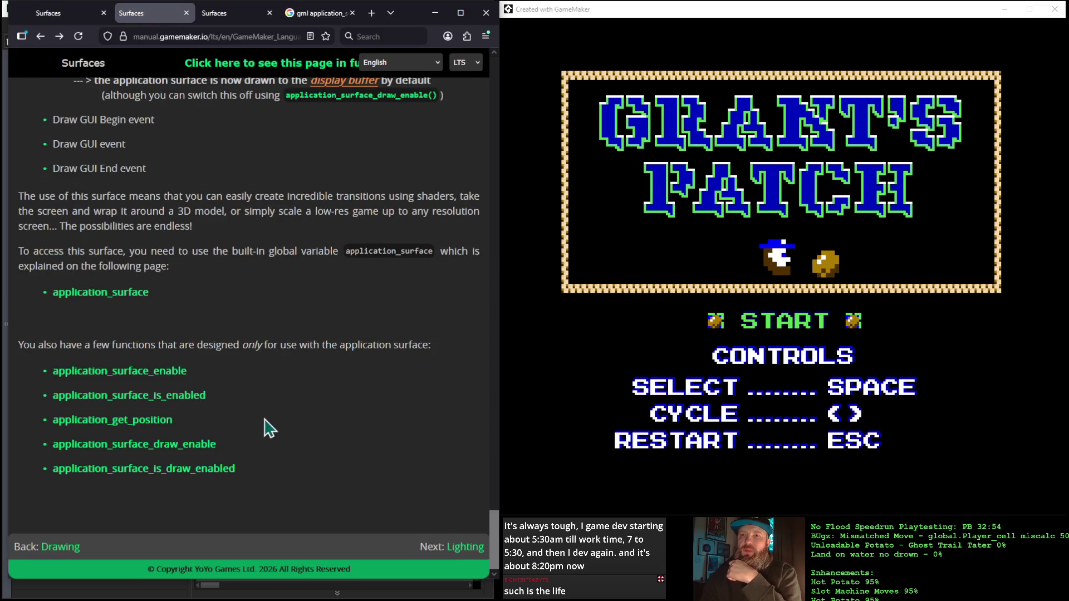
{"action": "left_click", "coordinate": [204, 453]}
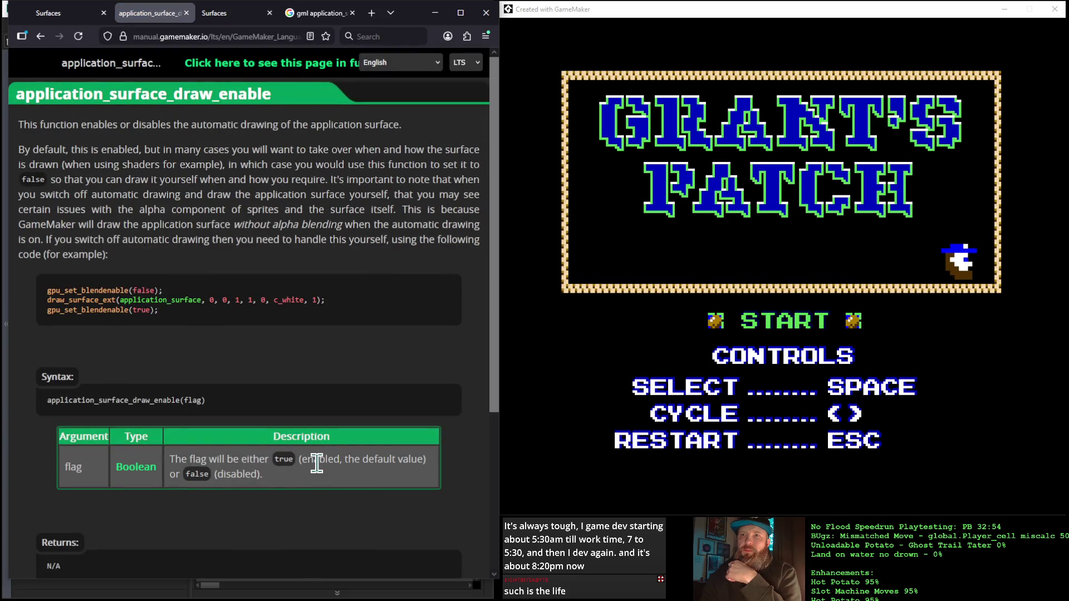
{"action": "scroll", "coordinate": [320, 476], "scroll_direction": "down", "scroll_amount": 5}
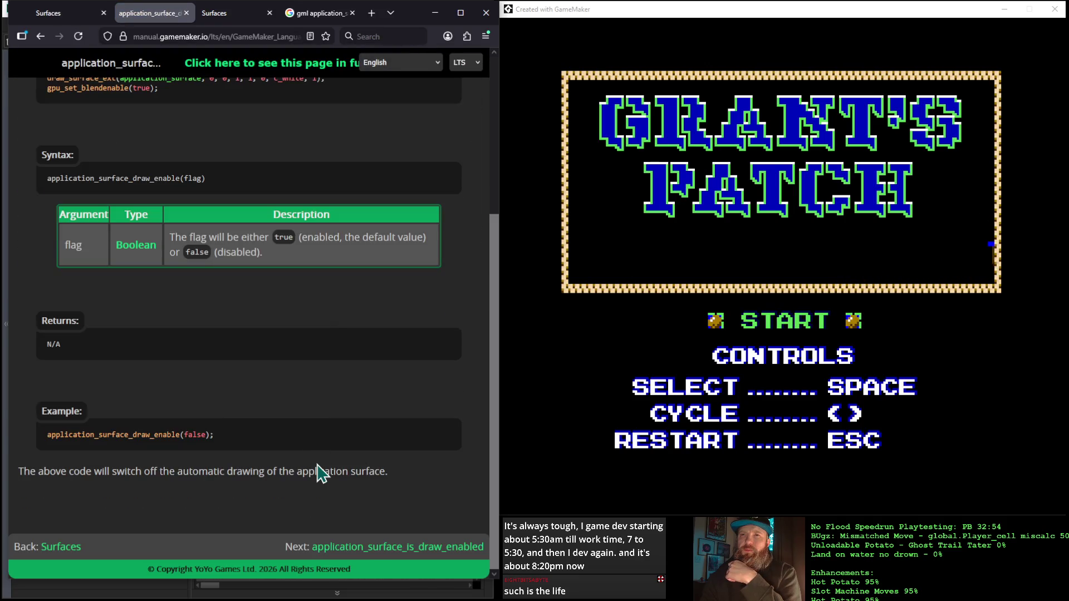
{"action": "left_click", "coordinate": [41, 37]}
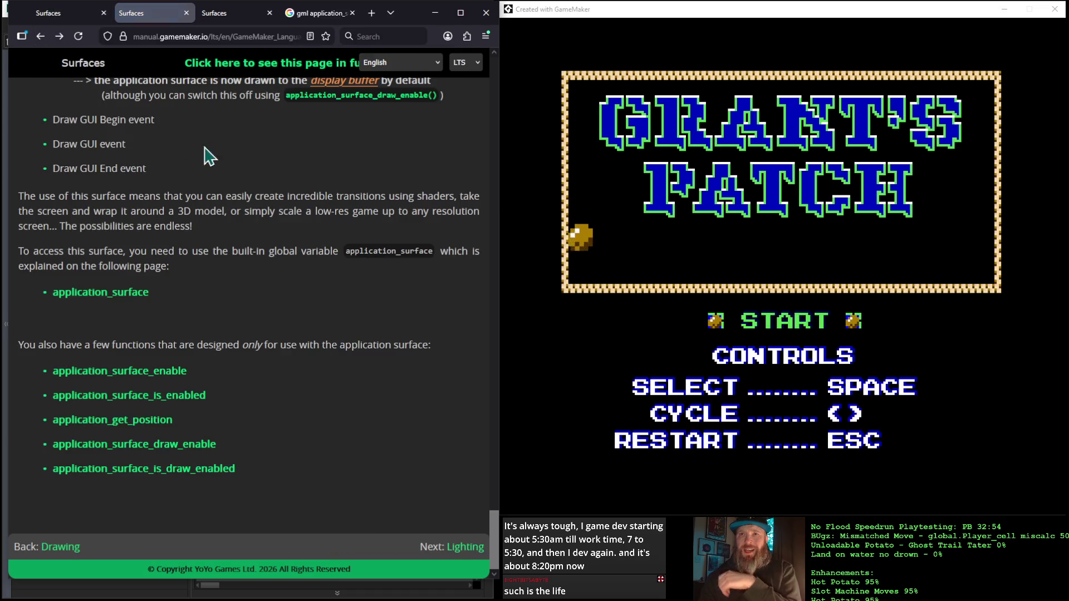
Reopen application_surface_enable and select its application_surface_enable(false) example line.
{"action": "left_click", "coordinate": [162, 372]}
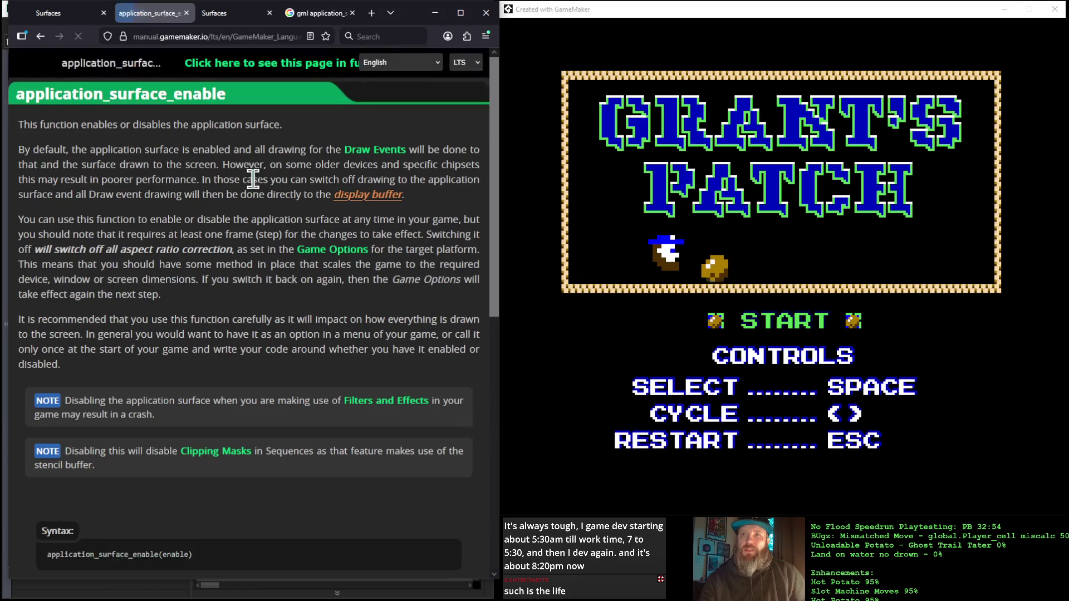
{"action": "scroll", "coordinate": [258, 312], "scroll_direction": "down", "scroll_amount": 6}
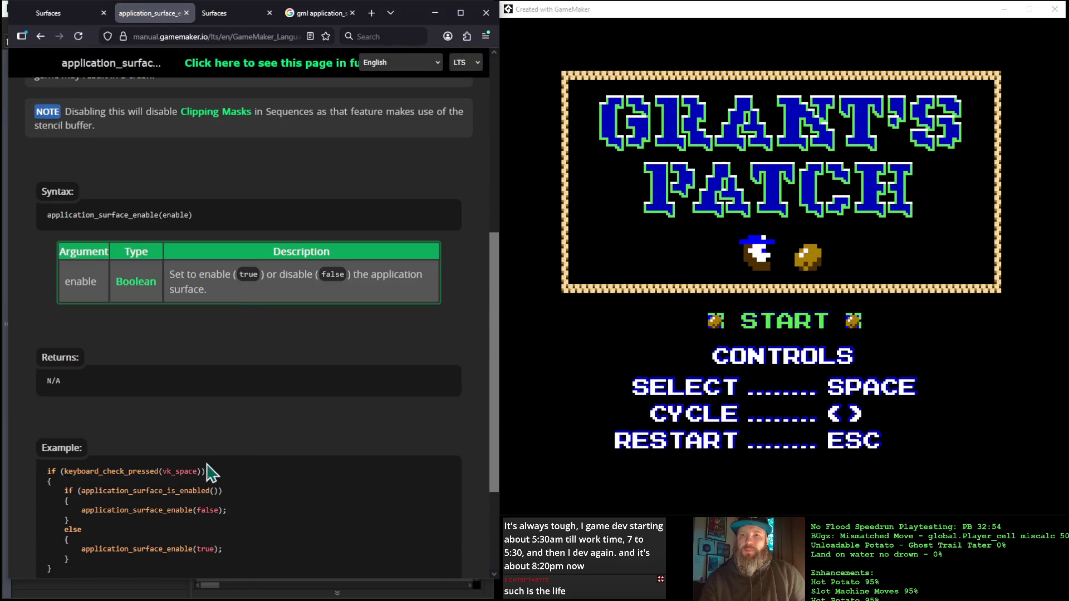
{"action": "mouse_move", "coordinate": [81, 510]}
{"action": "left_mouse_down"}
{"action": "mouse_move", "coordinate": [190, 529]}
{"action": "mouse_move", "coordinate": [223, 513]}
{"action": "left_mouse_up"}
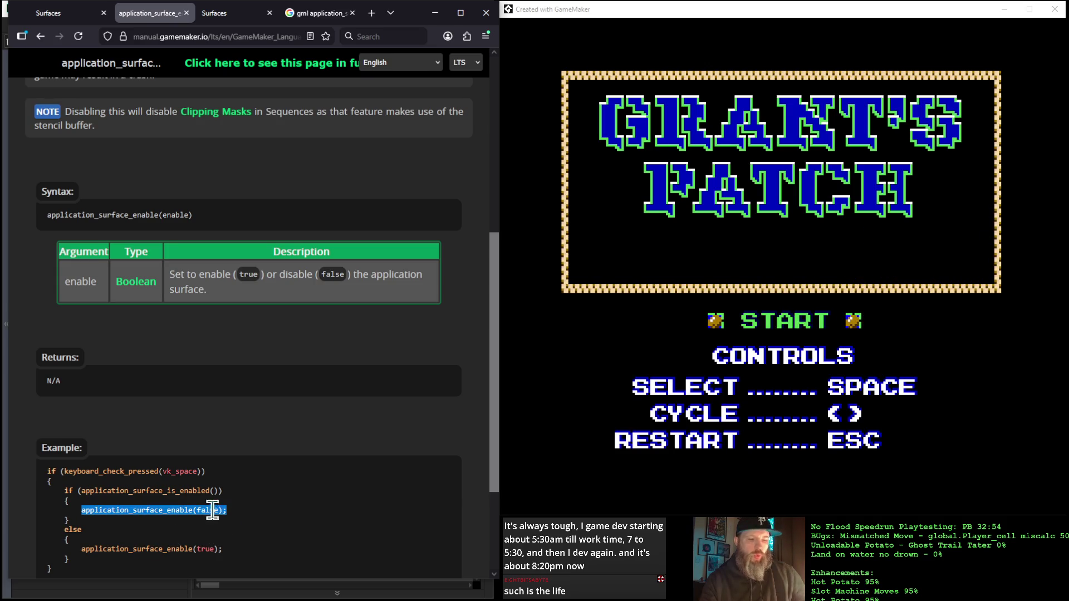
{"action": "left_click", "coordinate": [435, 13]}
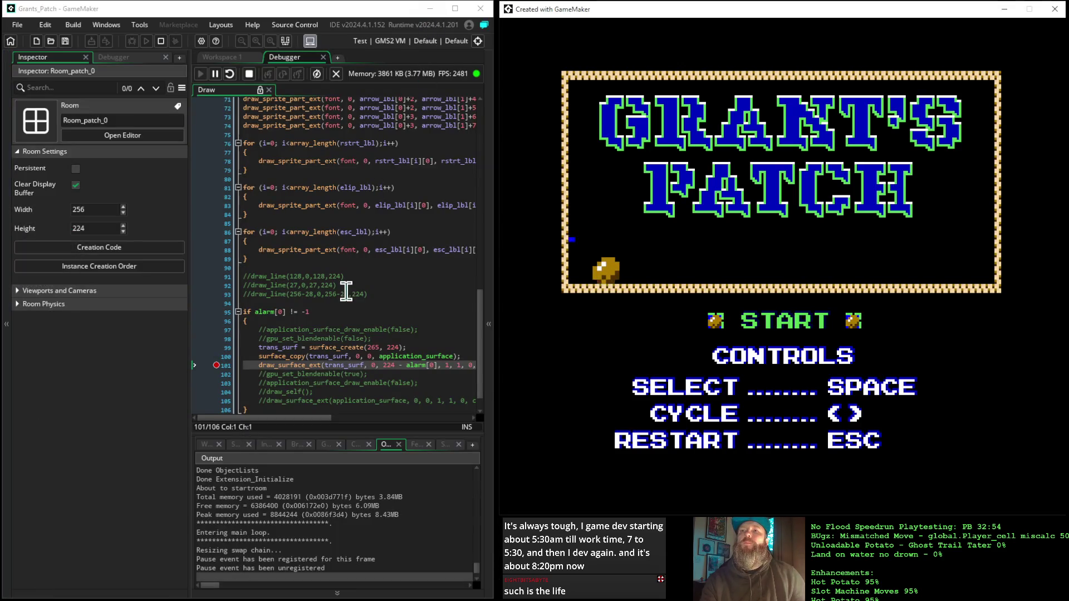
Insert application_surface_enable(false); after alarm[0] = 224; in the Step event, then stop the game.
{"action": "left_click", "coordinate": [220, 57]}
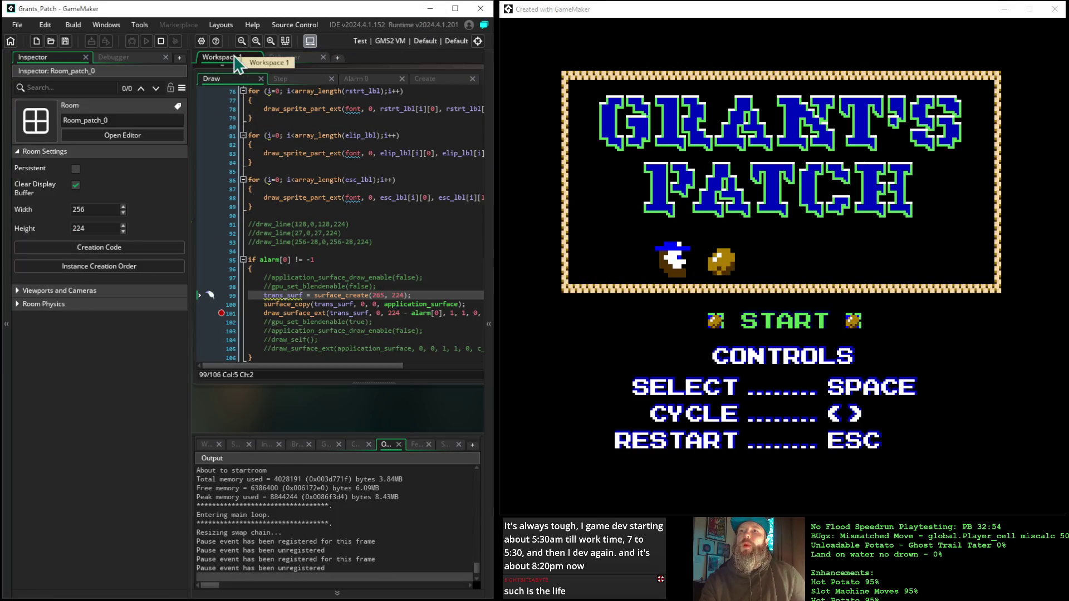
{"action": "left_click", "coordinate": [304, 80]}
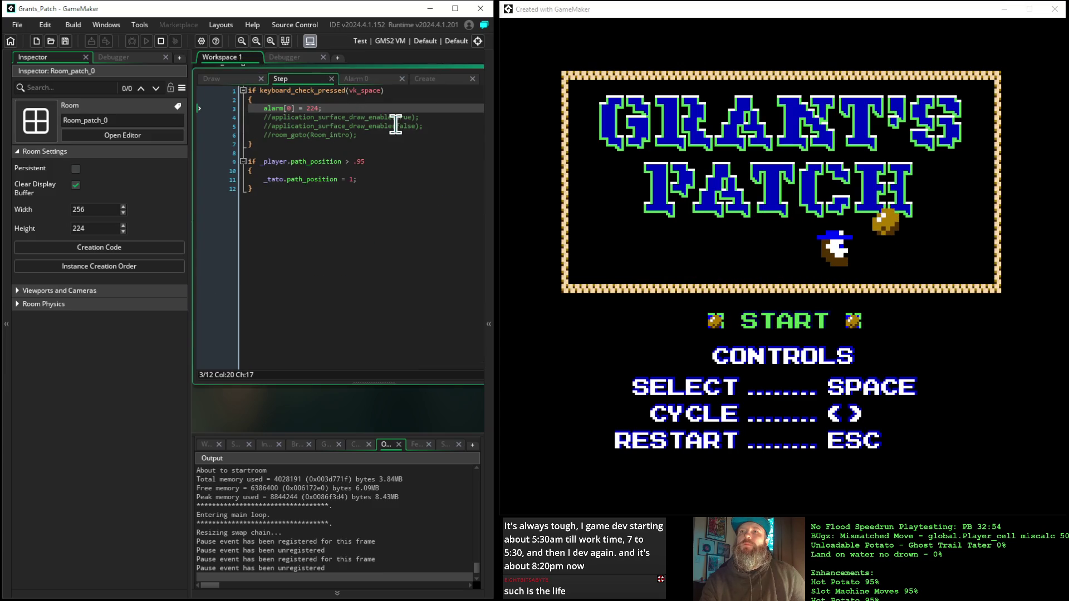
{"action": "key", "text": "Return"}
{"action": "type", "text": "application_surface_enable(false);"}
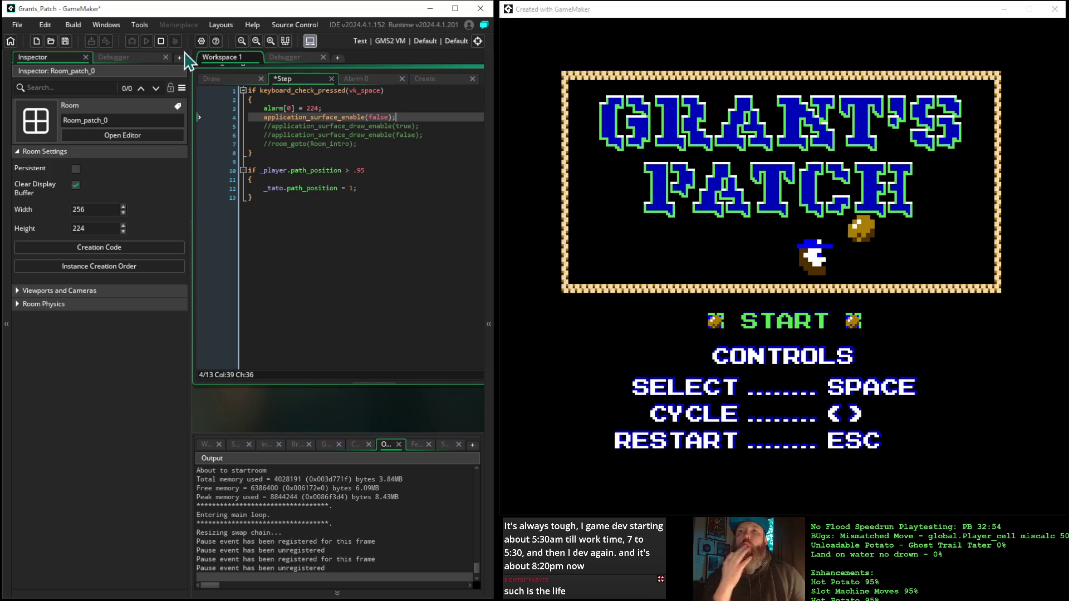
{"action": "left_click", "coordinate": [161, 41]}
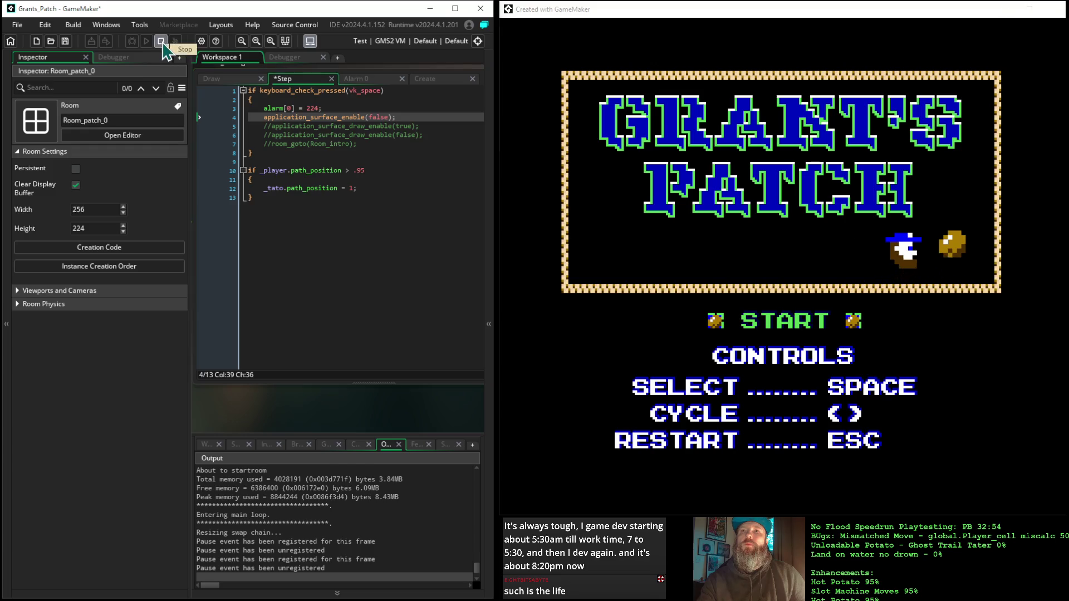
Rerun the game under the debugger and dismiss the 'Trying to use non-existing surface' error at line 100.
{"action": "left_click", "coordinate": [137, 42]}
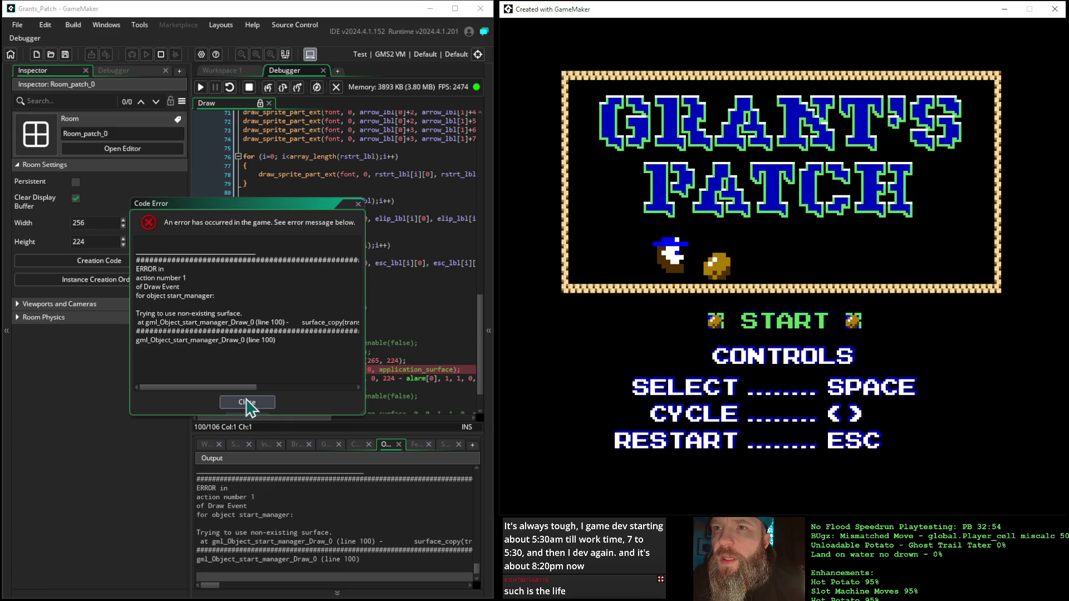
{"action": "left_click", "coordinate": [247, 402]}
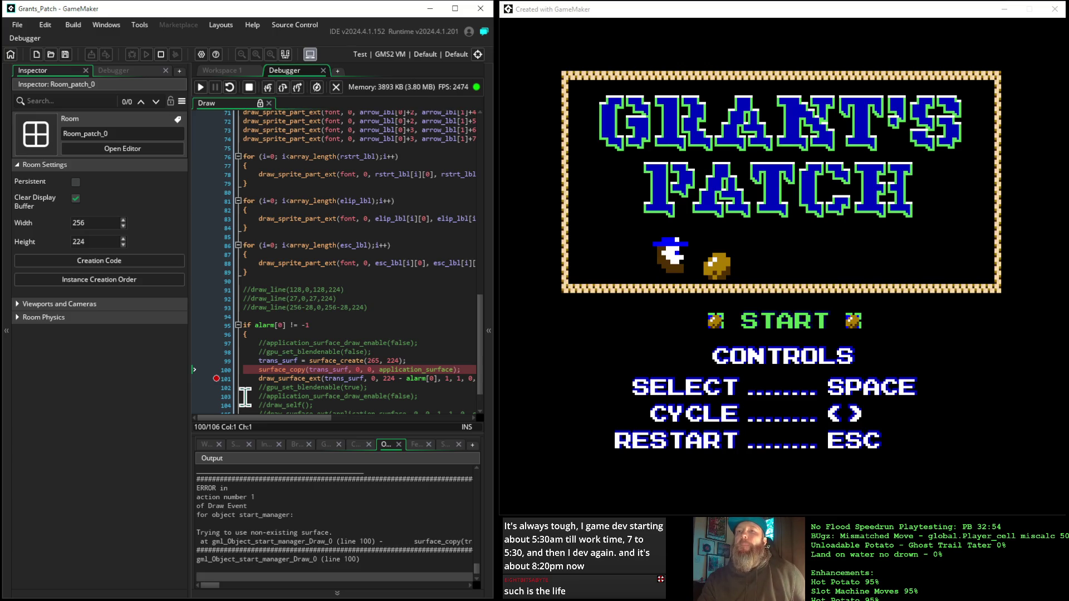
In the Step event, delete application_surface_enable(false) and uncomment application_surface_draw_enable(false) after alarm[0] = 224.
{"action": "left_click", "coordinate": [220, 70]}
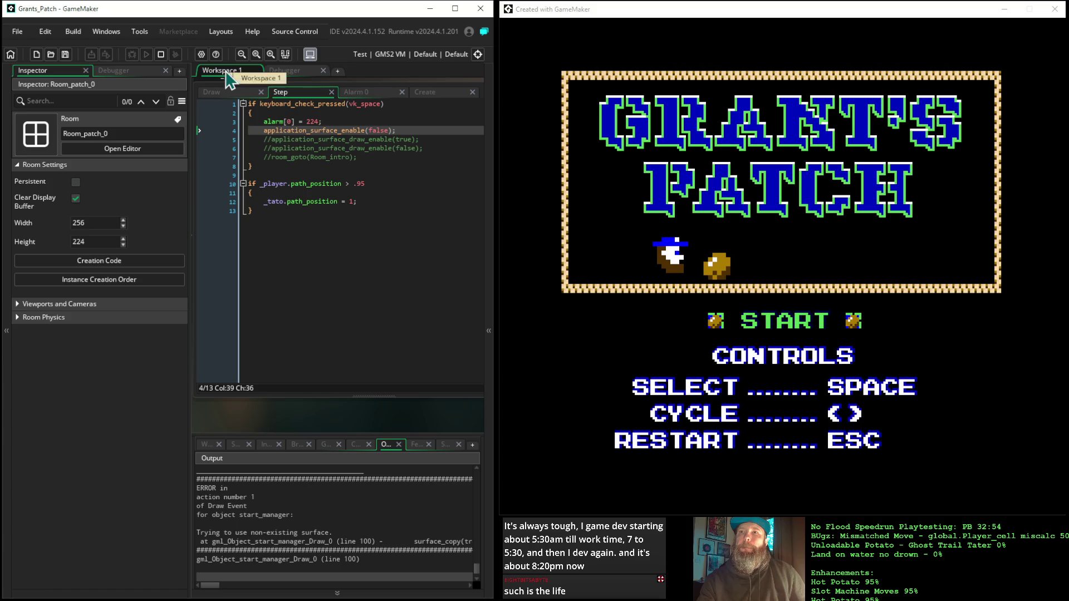
{"action": "left_click", "coordinate": [393, 130]}
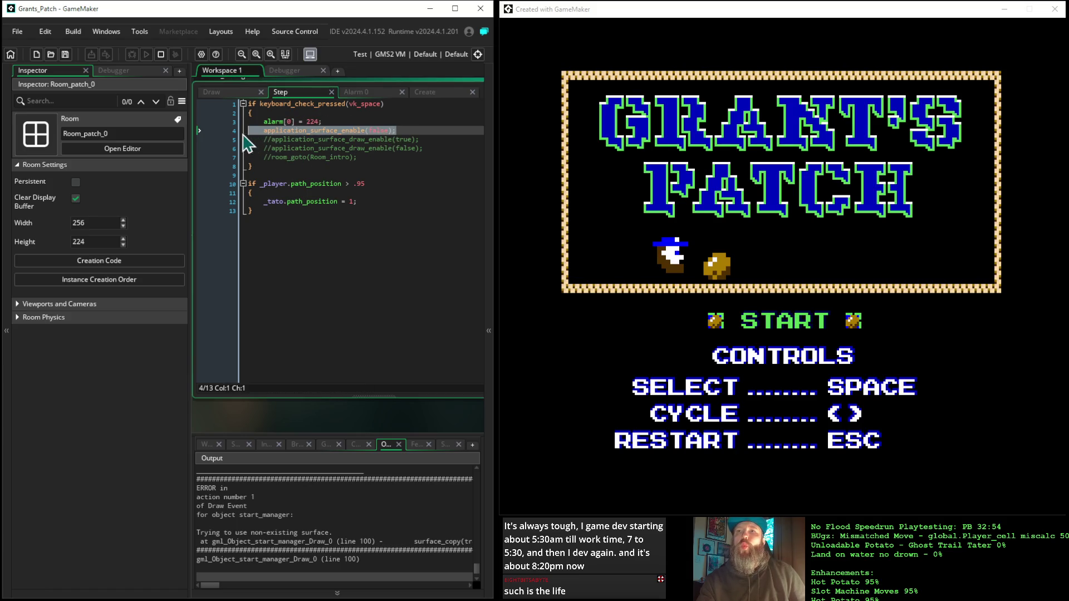
{"action": "left_click_drag", "start_coordinate": [248, 144], "coordinate": [229, 126]}
{"action": "key", "text": "Delete"}
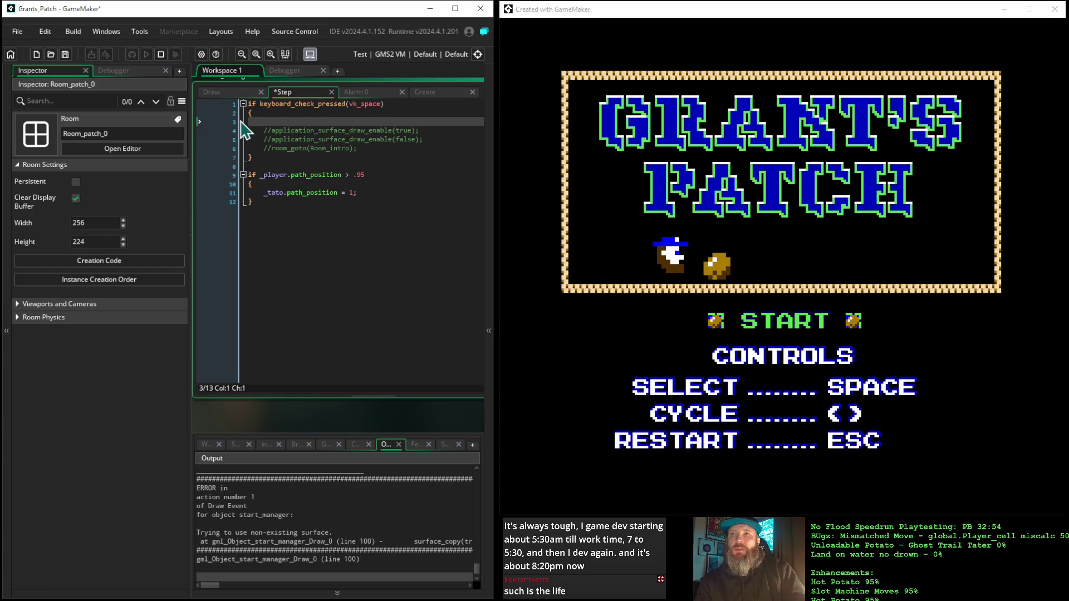
{"action": "key", "text": "ctrl+z"}
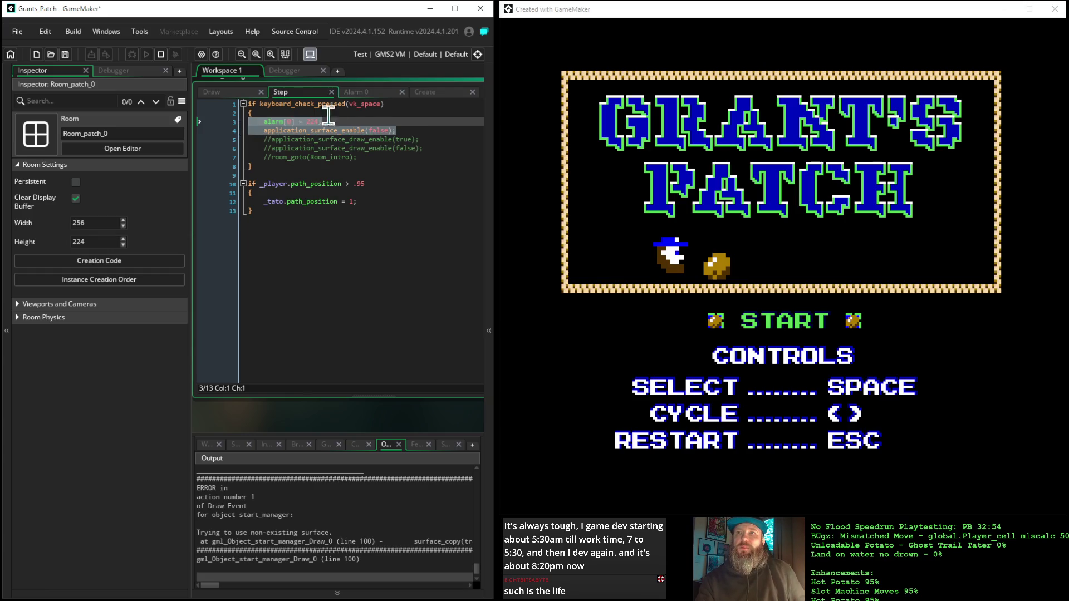
{"action": "left_click", "coordinate": [404, 131]}
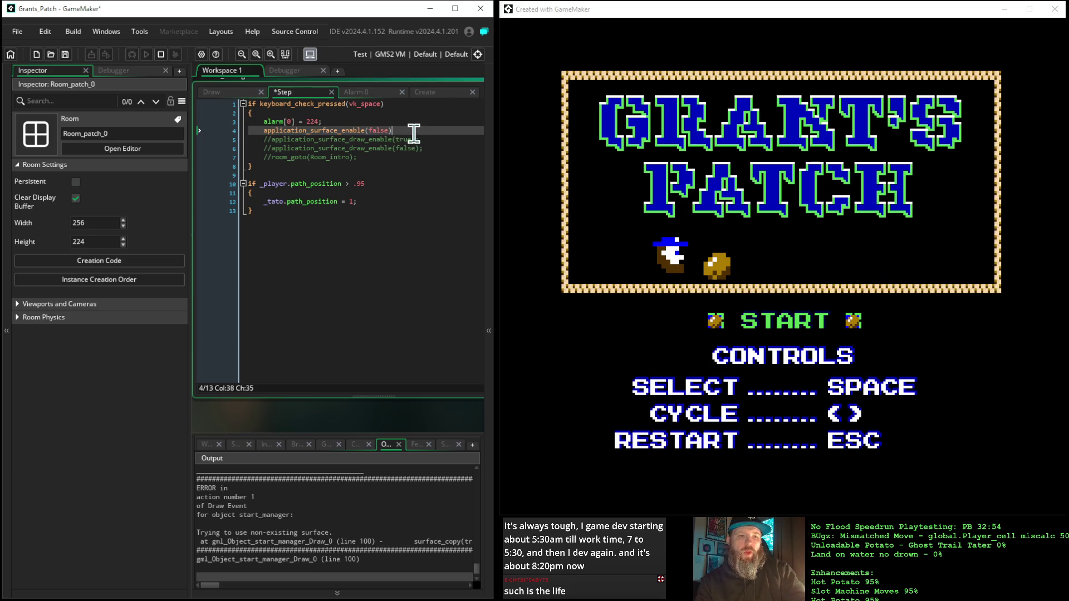
{"action": "key", "text": "BackSpace"}
{"action": "key", "text": "BackSpace"}
{"action": "key", "text": "BackSpace"}
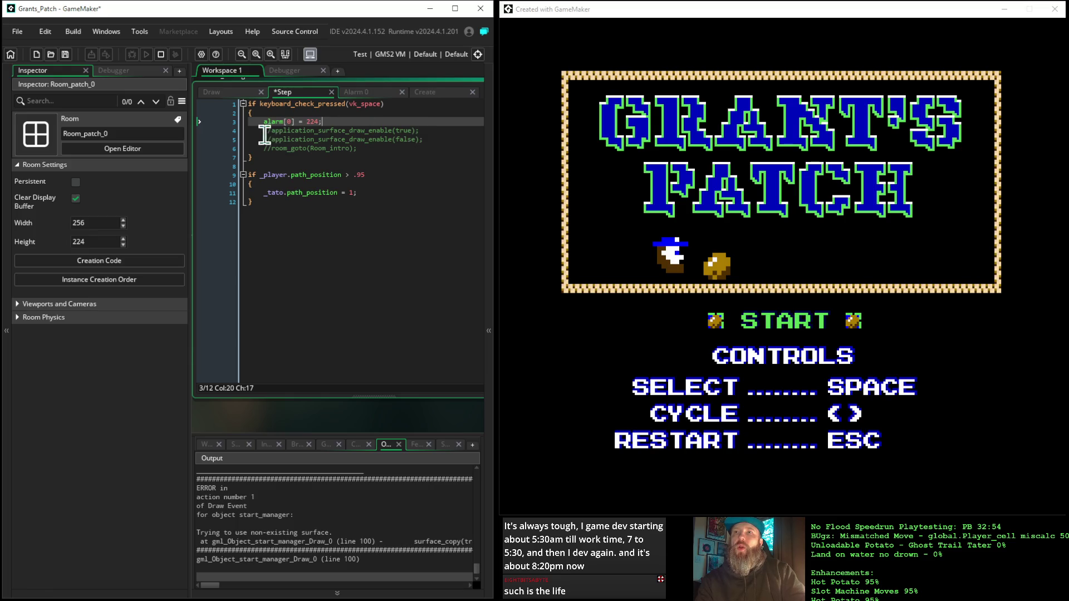
{"action": "left_click", "coordinate": [272, 131]}
{"action": "left_click", "coordinate": [273, 139]}
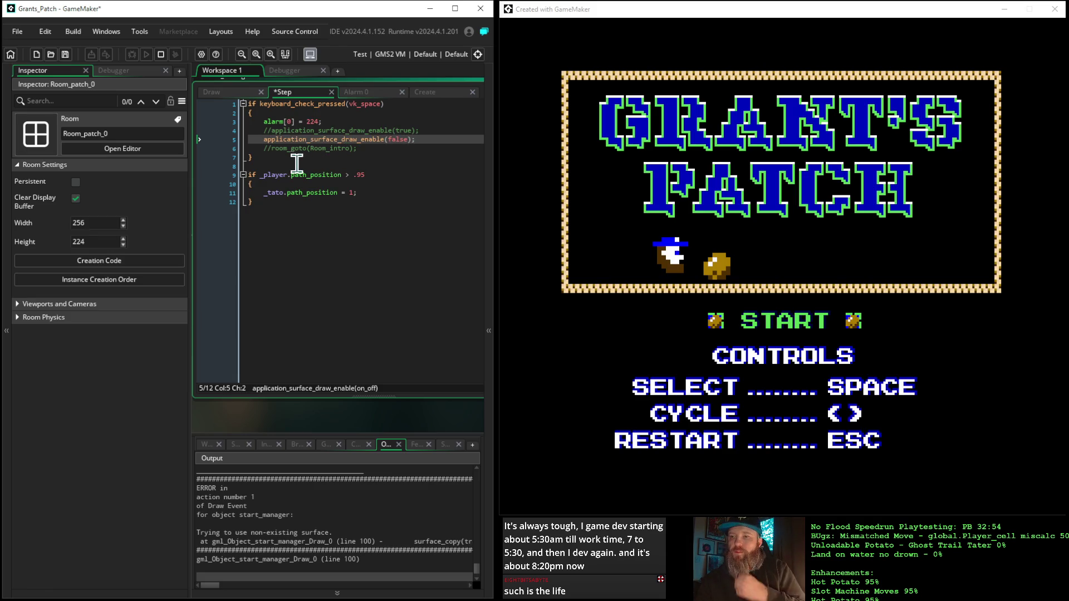
Restart in debug mode, continue past the line-101 breakpoint three times, stop, and close the Debugger workspace.
{"action": "left_click", "coordinate": [161, 54]}
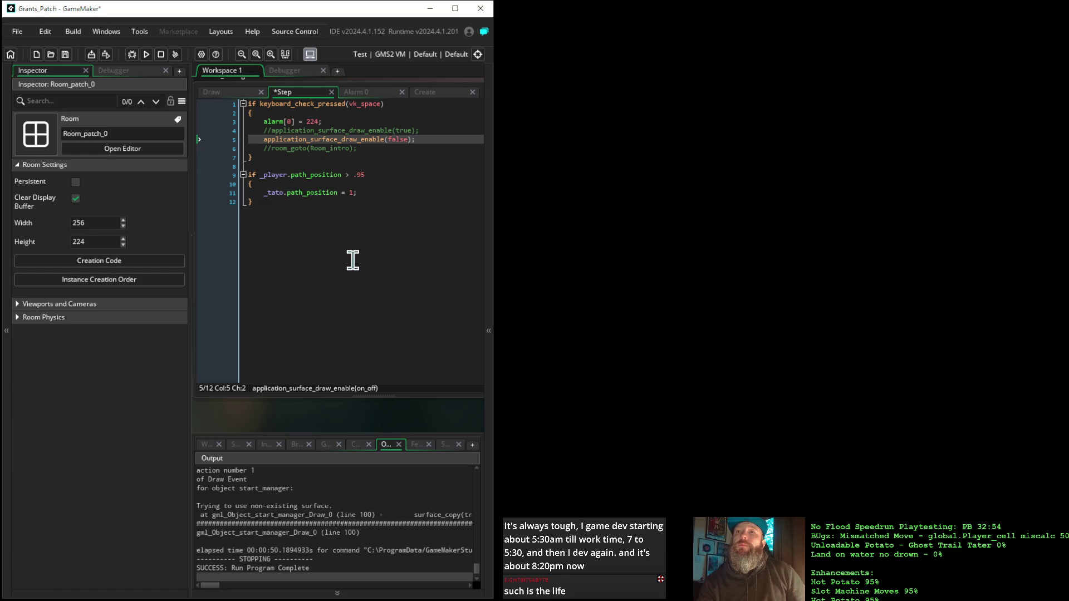
{"action": "left_click", "coordinate": [131, 55]}
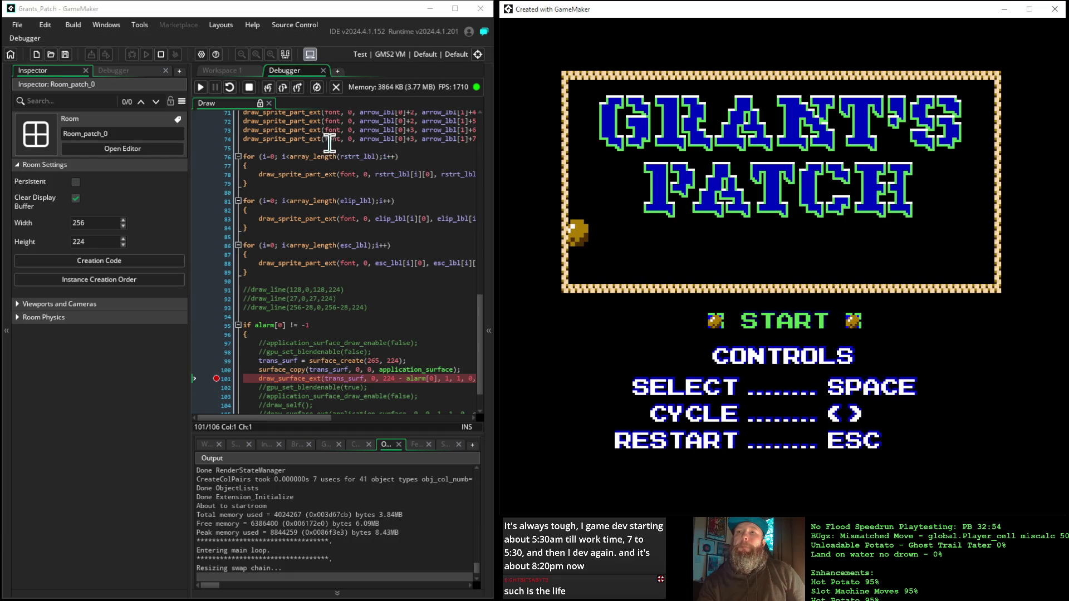
{"action": "left_click", "coordinate": [201, 89]}
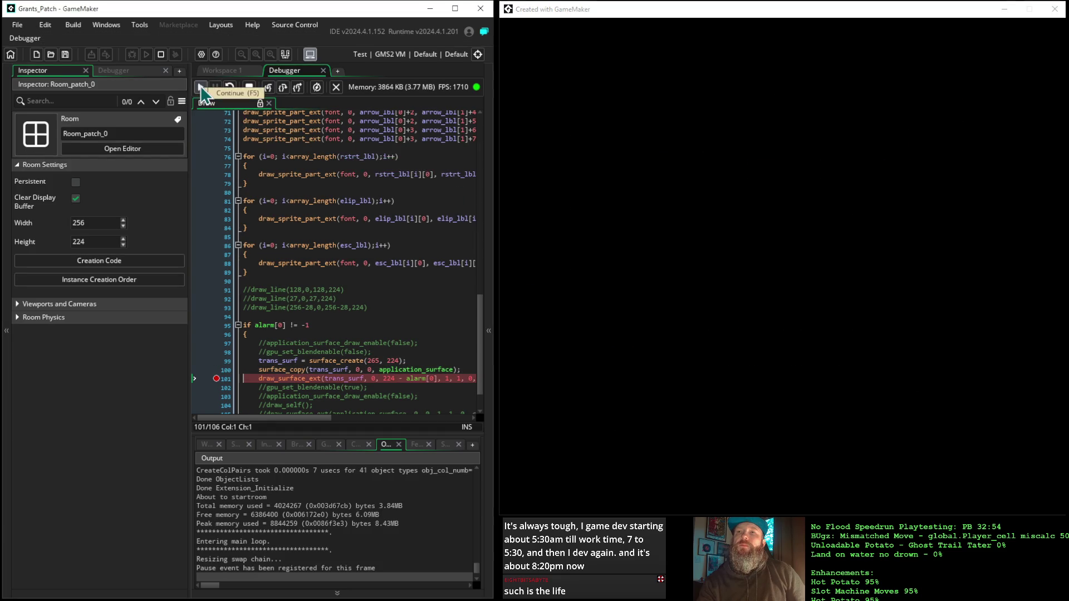
{"action": "left_click", "coordinate": [201, 89]}
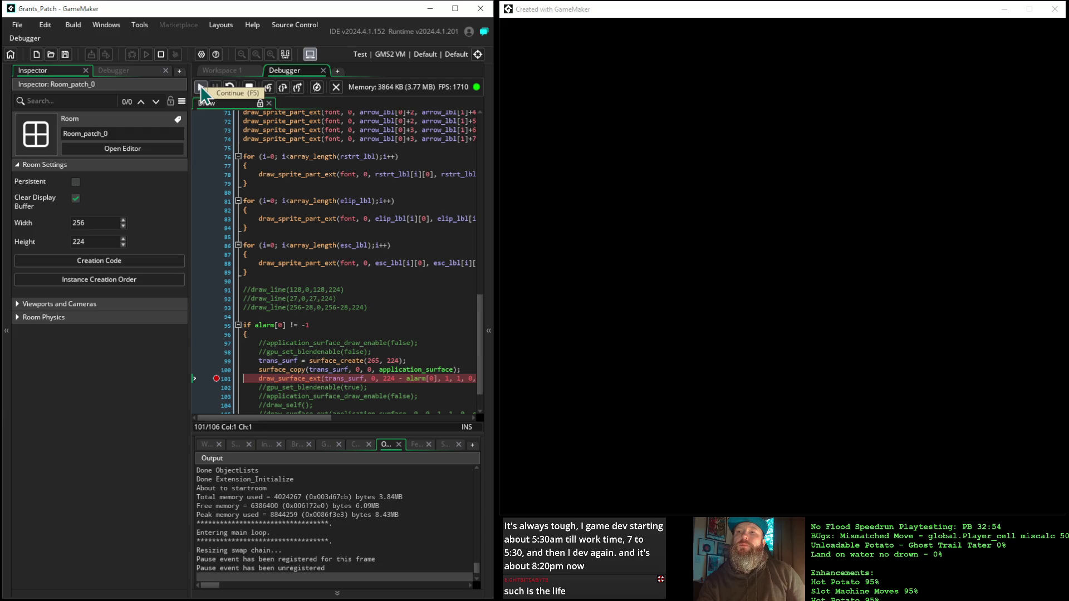
{"action": "left_click", "coordinate": [201, 89]}
{"action": "left_click", "coordinate": [248, 87]}
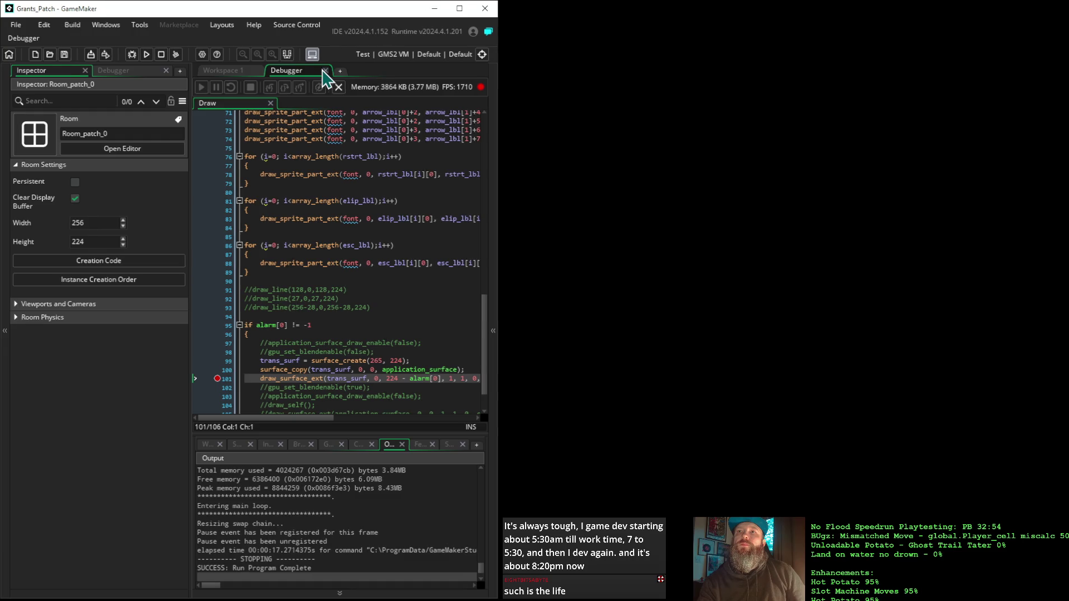
{"action": "left_click", "coordinate": [324, 71]}
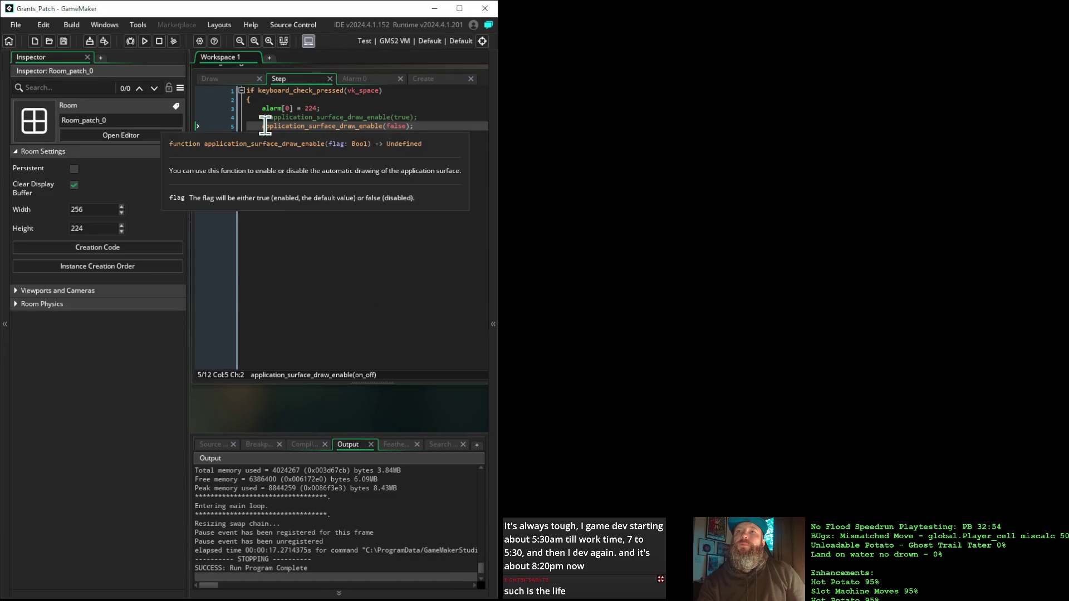
Add // before application_surface_draw_enable(false) on Step line 5, then review the Draw event code.
{"action": "type", "text": "//"}
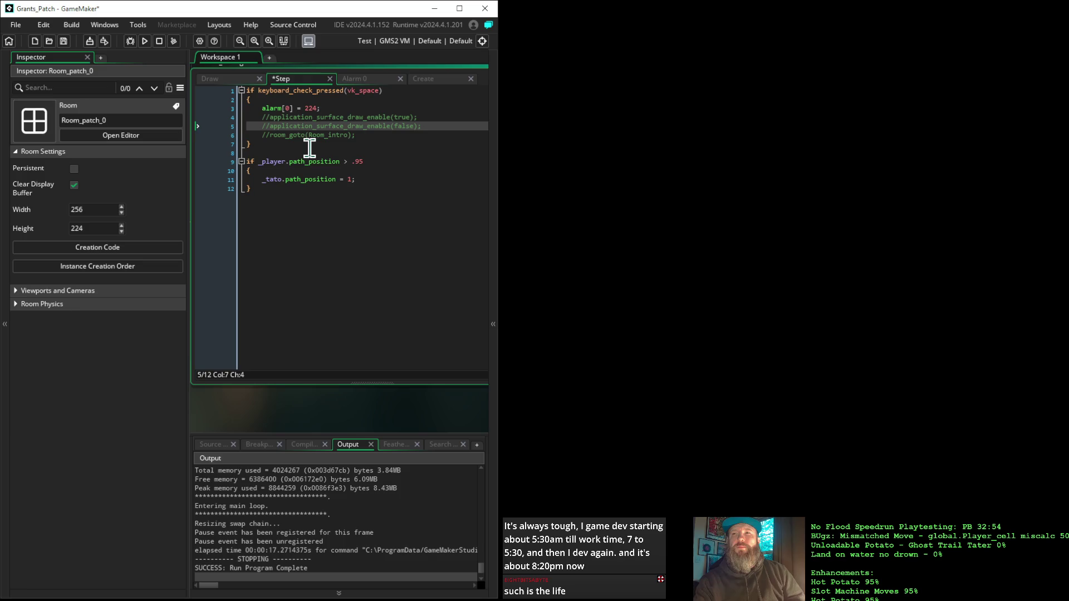
{"action": "left_click", "coordinate": [213, 81]}
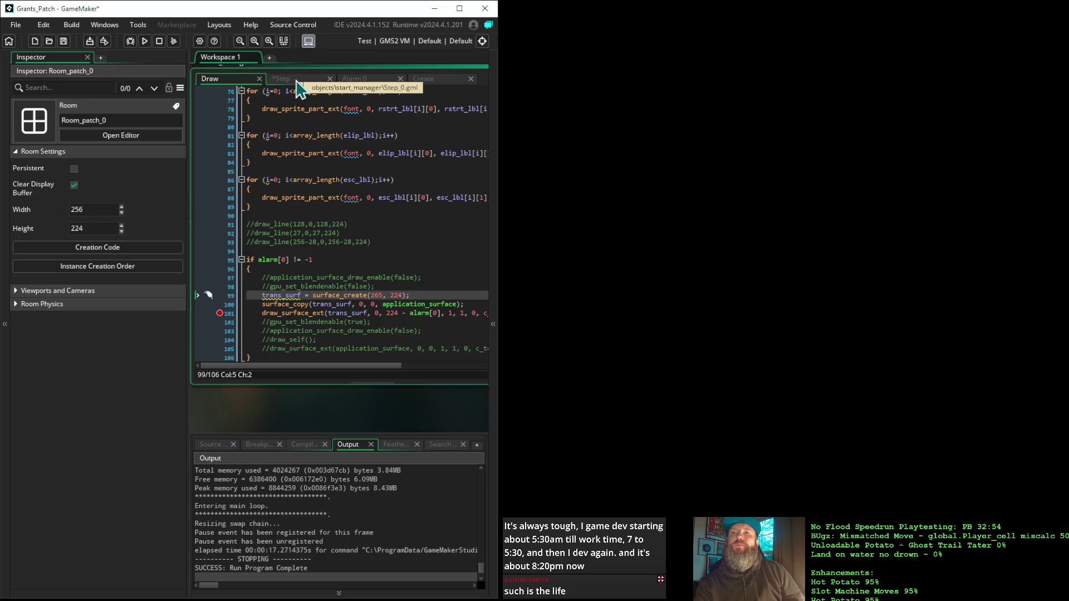
{"action": "left_click", "coordinate": [297, 82]}
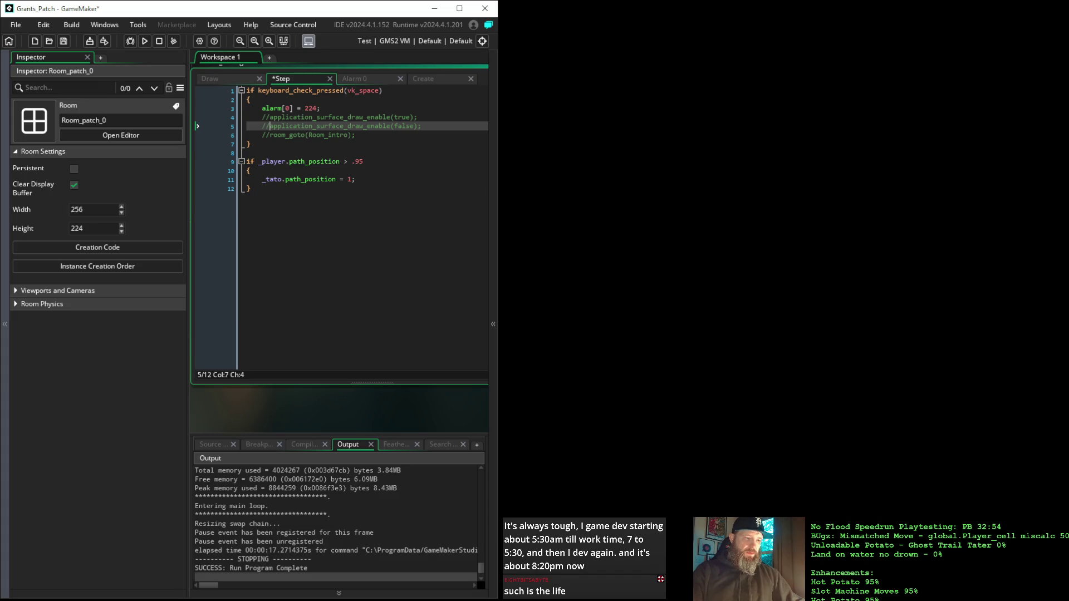
{"action": "key", "text": "alt+Tab"}
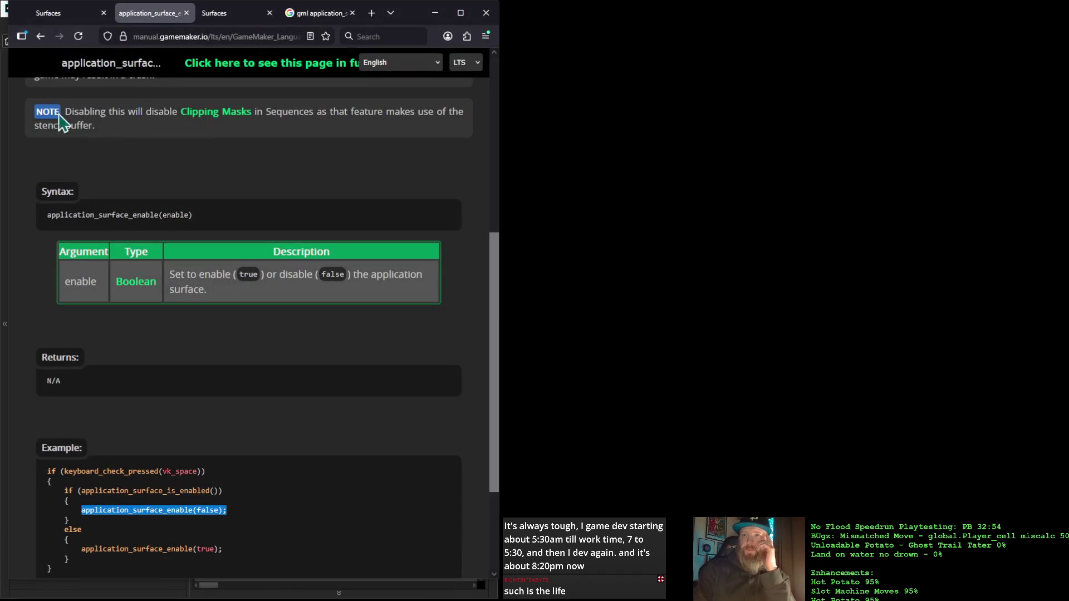
Go back from the application_surface_enable page to the Surfaces manual page.
{"action": "scroll", "coordinate": [310, 183], "scroll_direction": "down", "scroll_amount": 3}
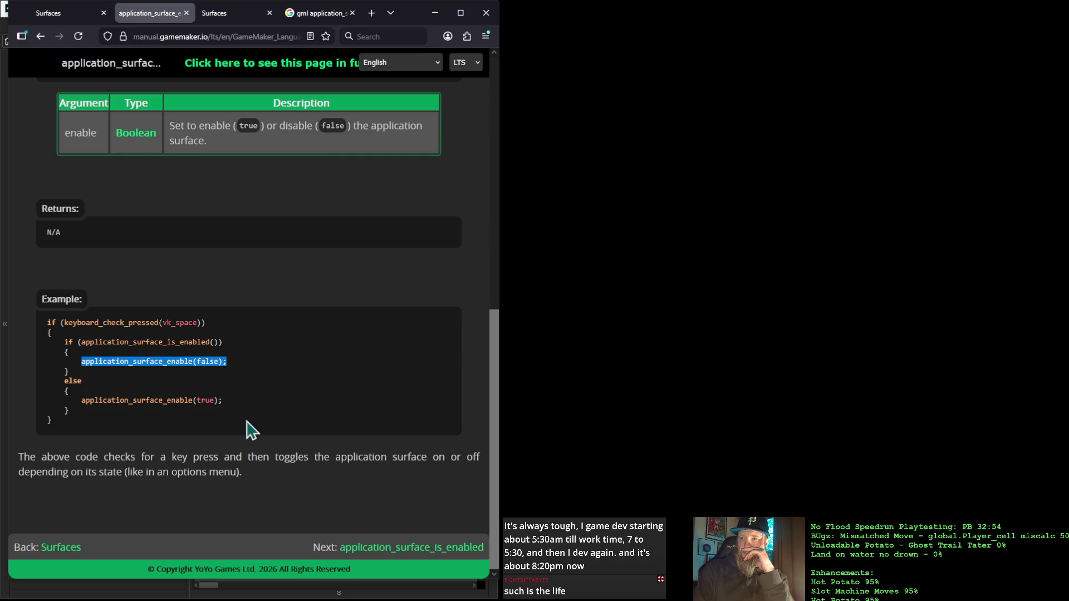
{"action": "left_click", "coordinate": [56, 547]}
{"action": "scroll", "coordinate": [306, 453], "scroll_direction": "down", "scroll_amount": 20}
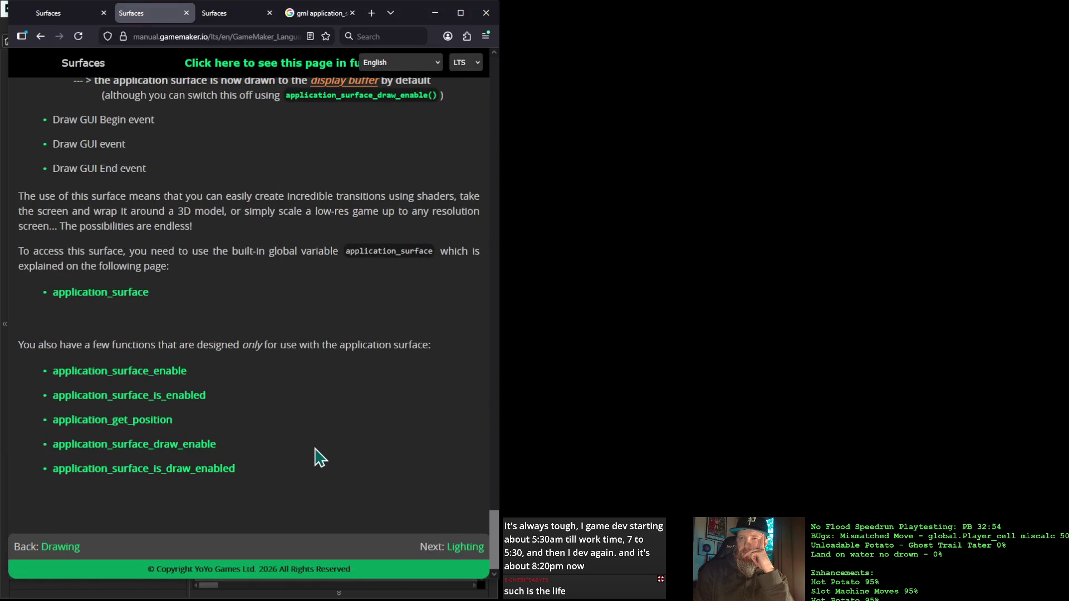
{"action": "scroll", "coordinate": [318, 458], "scroll_direction": "up", "scroll_amount": 10}
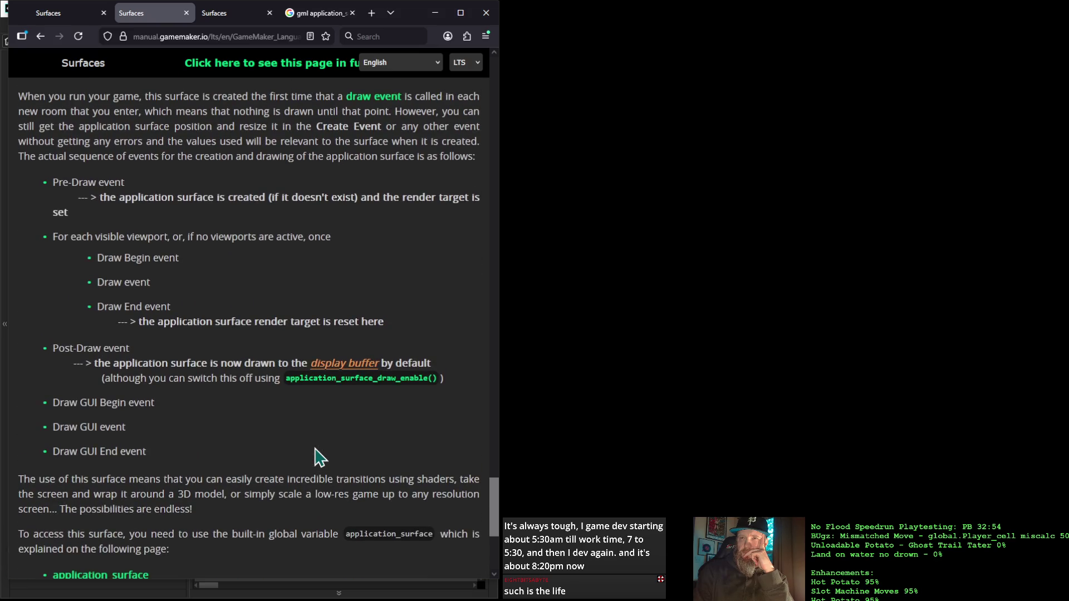
{"action": "scroll", "coordinate": [317, 452], "scroll_direction": "up", "scroll_amount": 1}
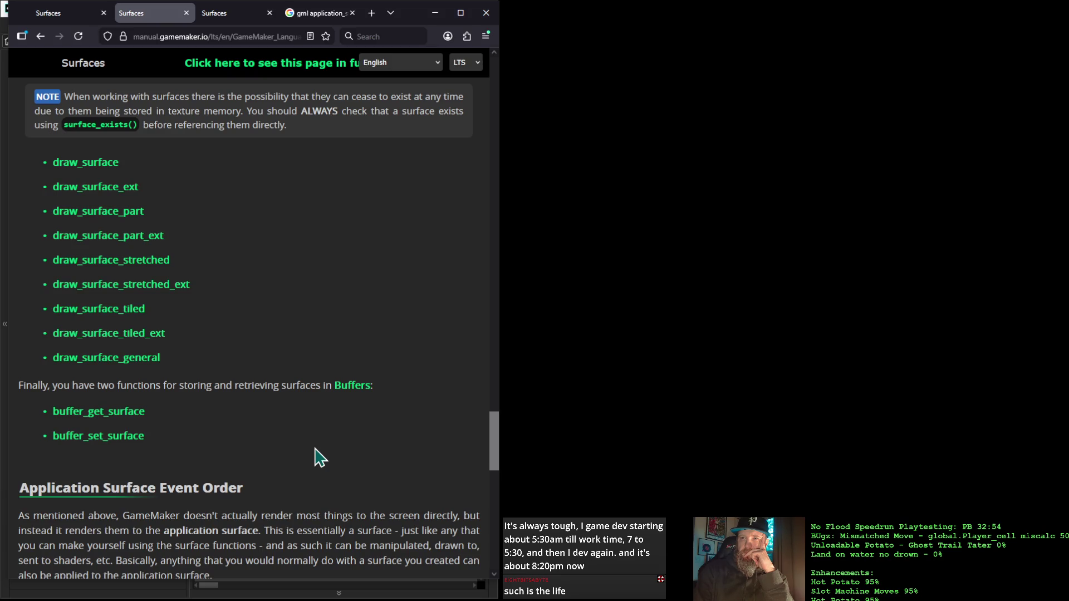
Read the buffer_get_surface reference page, then return to Surfaces.
{"action": "left_click", "coordinate": [110, 419]}
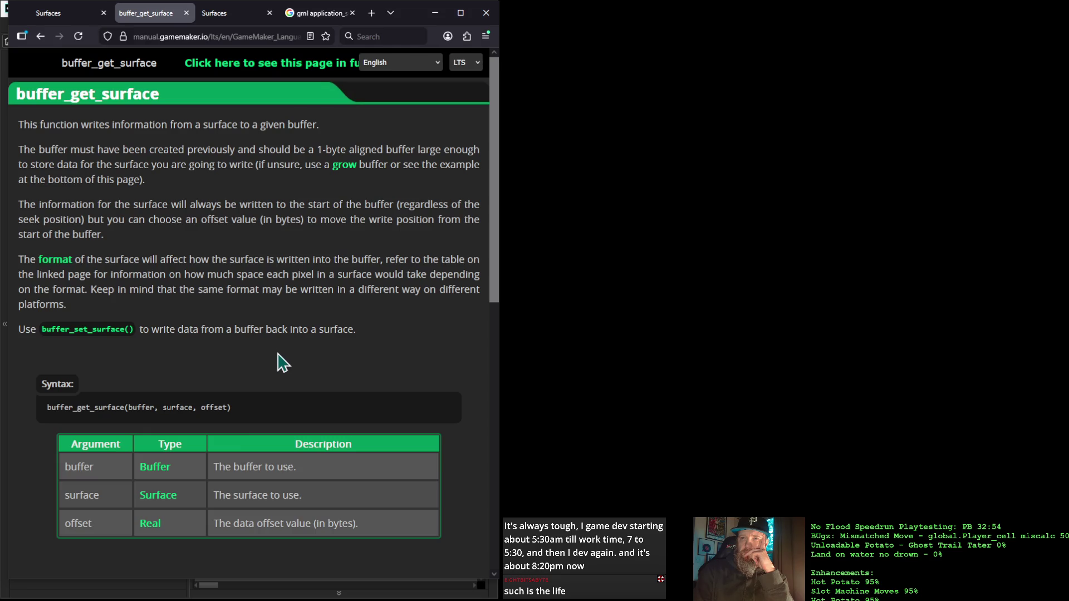
{"action": "scroll", "coordinate": [277, 362], "scroll_direction": "down", "scroll_amount": 5}
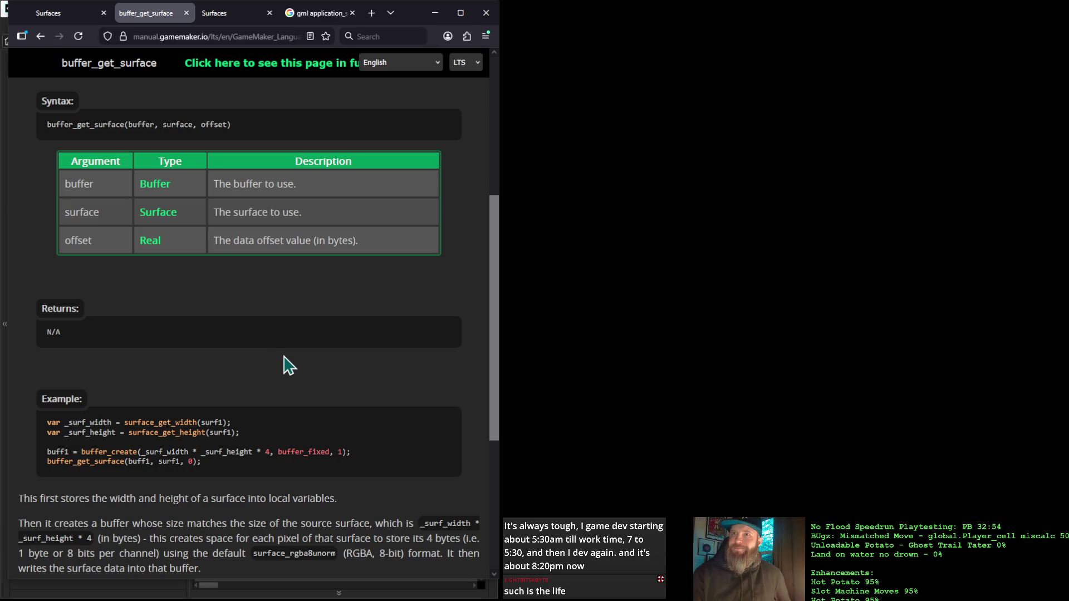
{"action": "scroll", "coordinate": [287, 352], "scroll_direction": "up", "scroll_amount": 2}
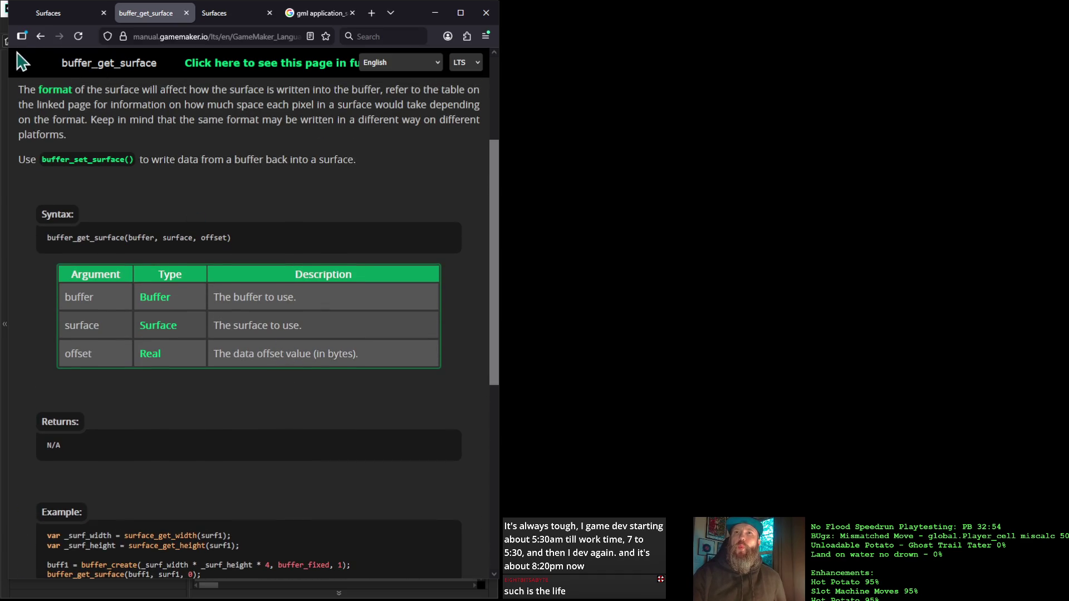
{"action": "left_click", "coordinate": [41, 37]}
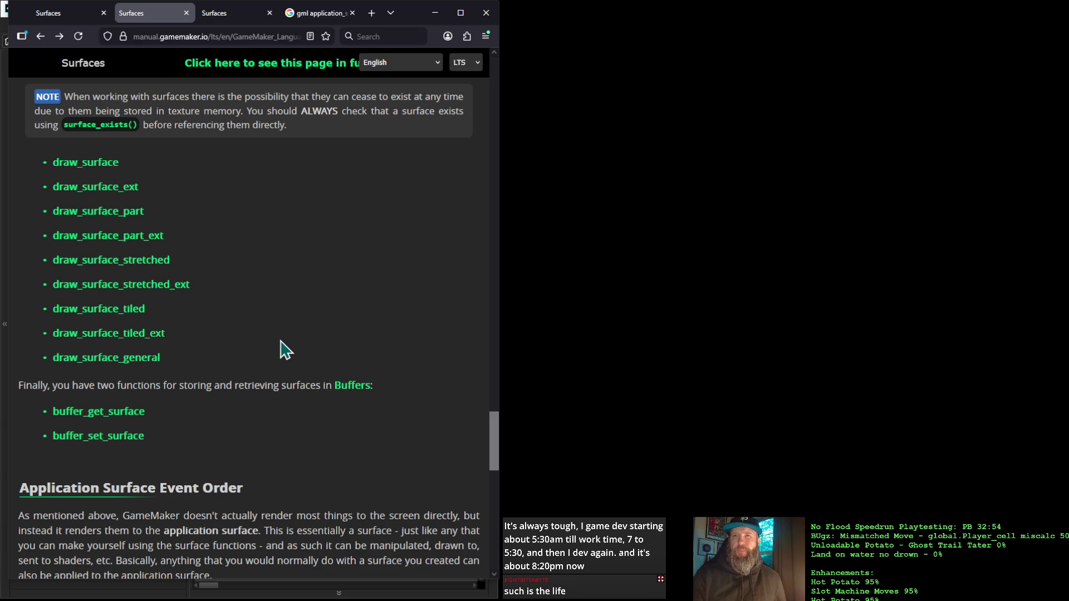
Scroll the Surfaces page to the surface functions list starting at surface_exists.
{"action": "scroll", "coordinate": [288, 351], "scroll_direction": "up", "scroll_amount": 5}
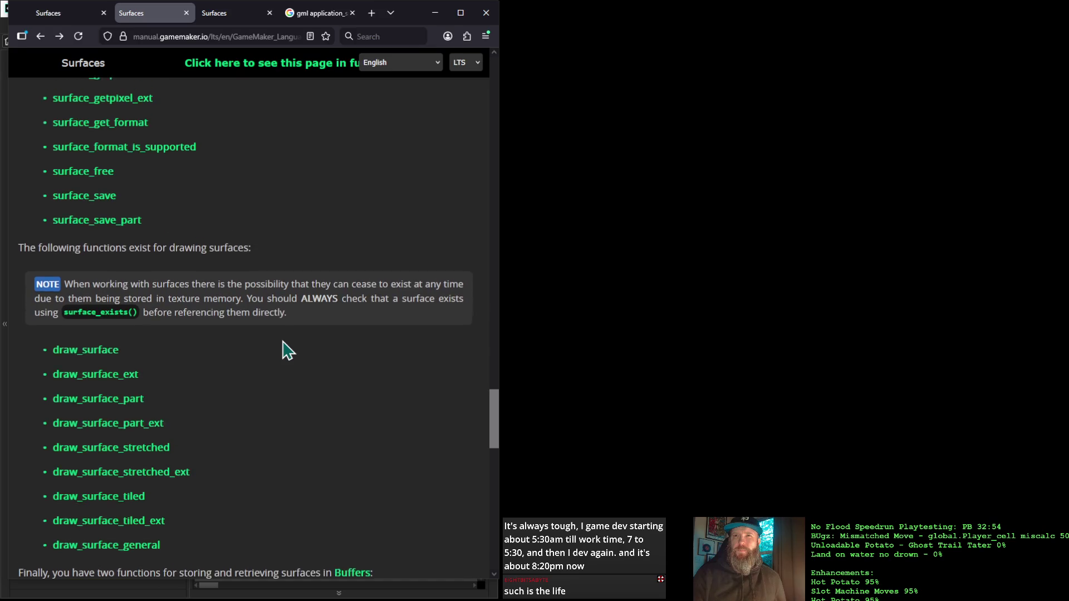
{"action": "scroll", "coordinate": [285, 345], "scroll_direction": "up", "scroll_amount": 2}
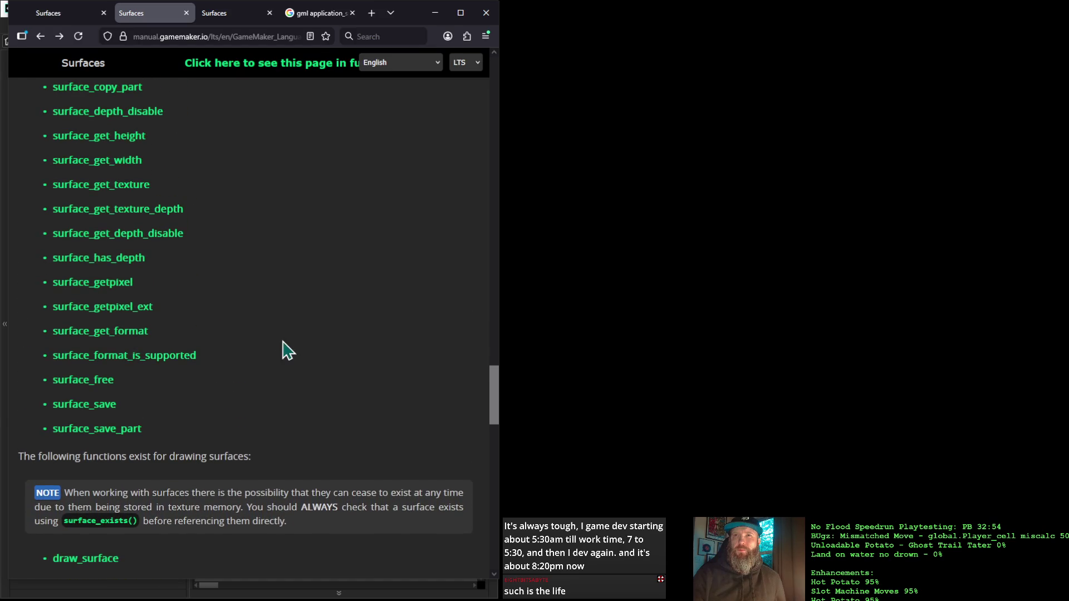
{"action": "scroll", "coordinate": [288, 351], "scroll_direction": "up", "scroll_amount": 2}
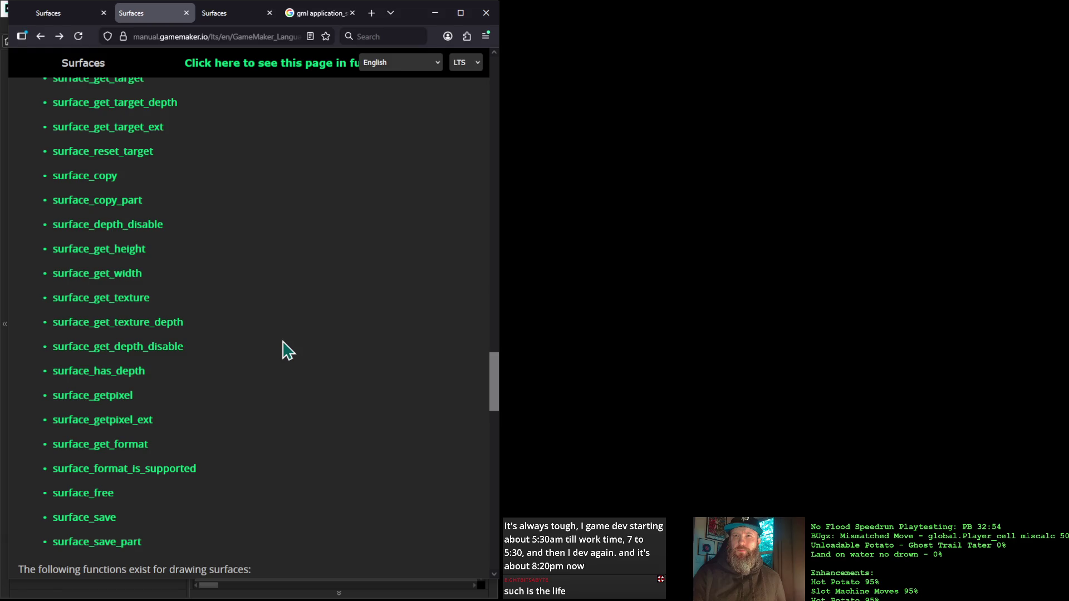
{"action": "scroll", "coordinate": [288, 351], "scroll_direction": "up", "scroll_amount": 3}
{"action": "scroll", "coordinate": [288, 350], "scroll_direction": "up", "scroll_amount": 1}
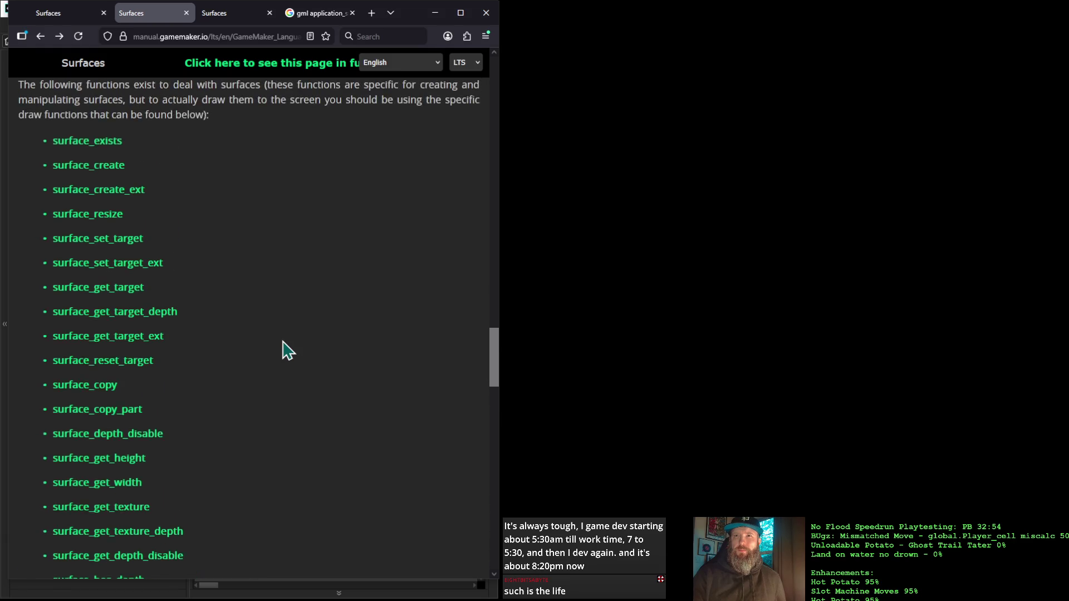
{"action": "scroll", "coordinate": [288, 351], "scroll_direction": "down", "scroll_amount": 1}
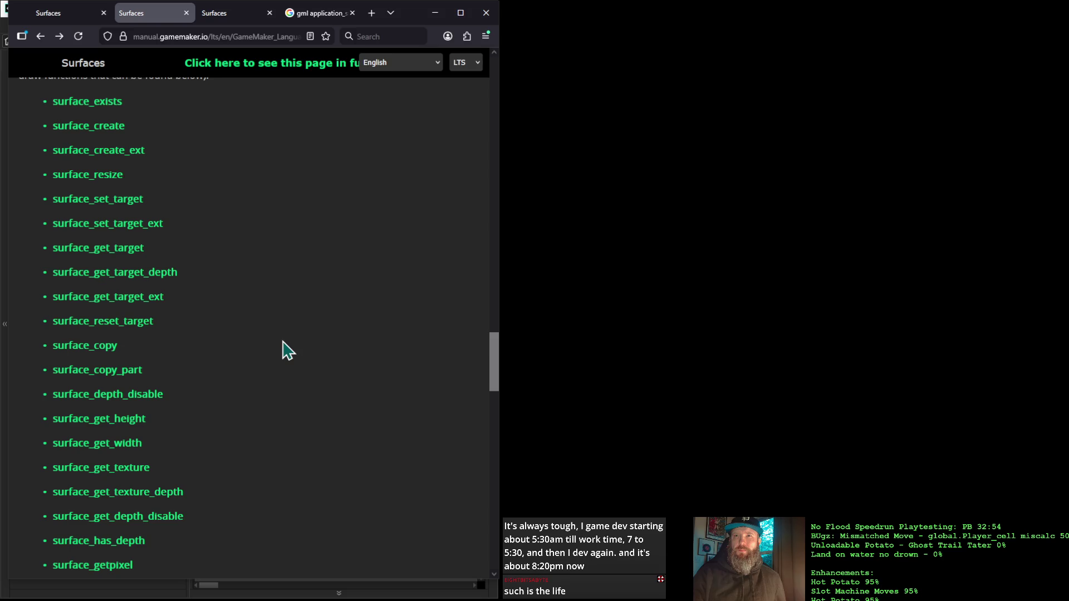
{"action": "scroll", "coordinate": [288, 351], "scroll_direction": "down", "scroll_amount": 1}
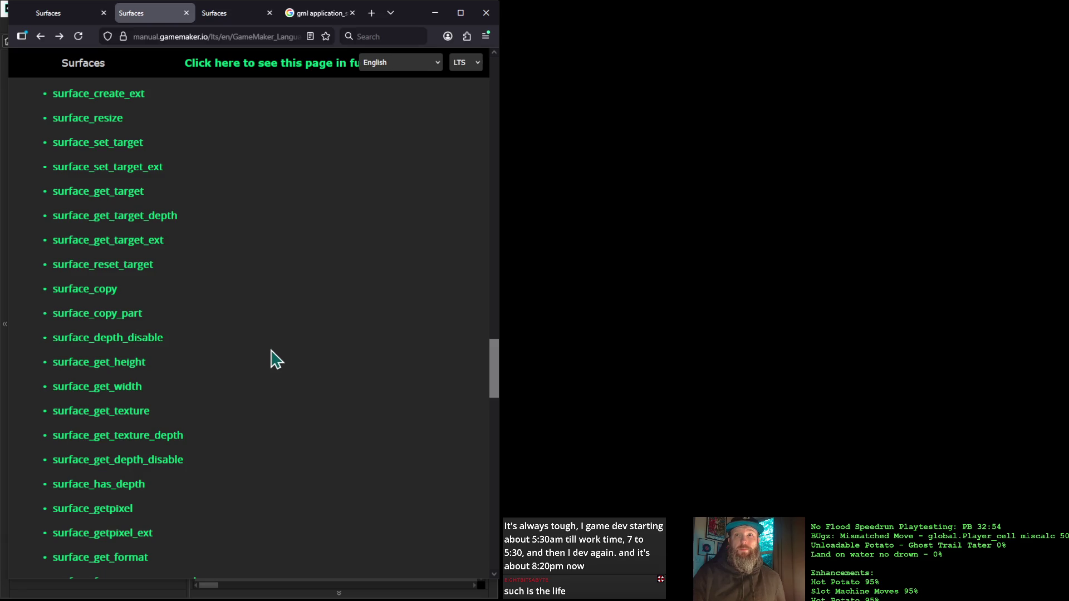
Check the surface_set_target and draw_surface reference pages, returning to the Surfaces list each time.
{"action": "left_click", "coordinate": [118, 148]}
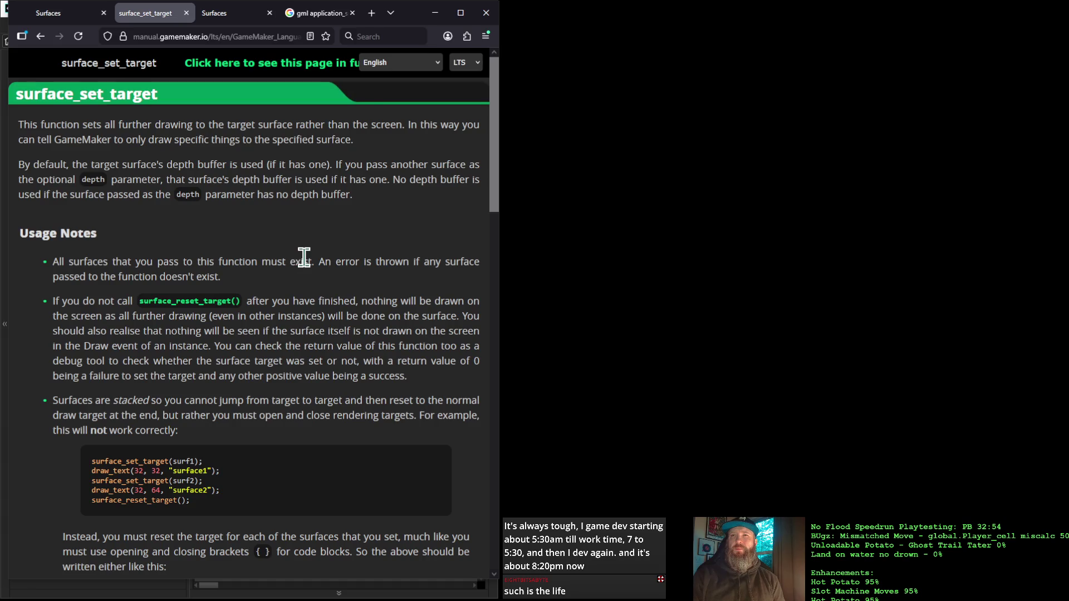
{"action": "left_click", "coordinate": [39, 36]}
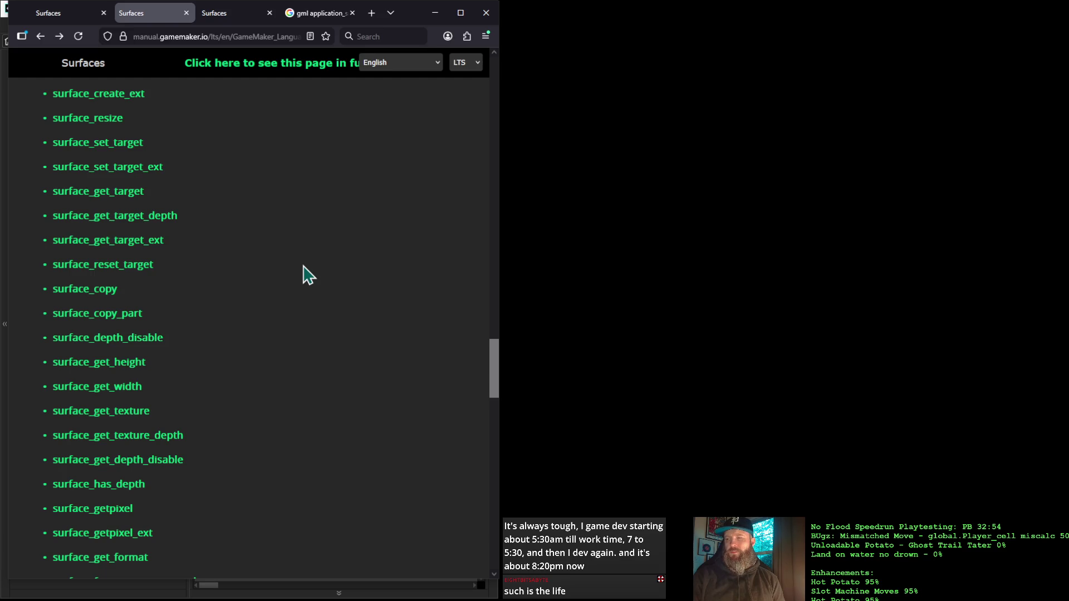
{"action": "scroll", "coordinate": [308, 274], "scroll_direction": "down", "scroll_amount": 1}
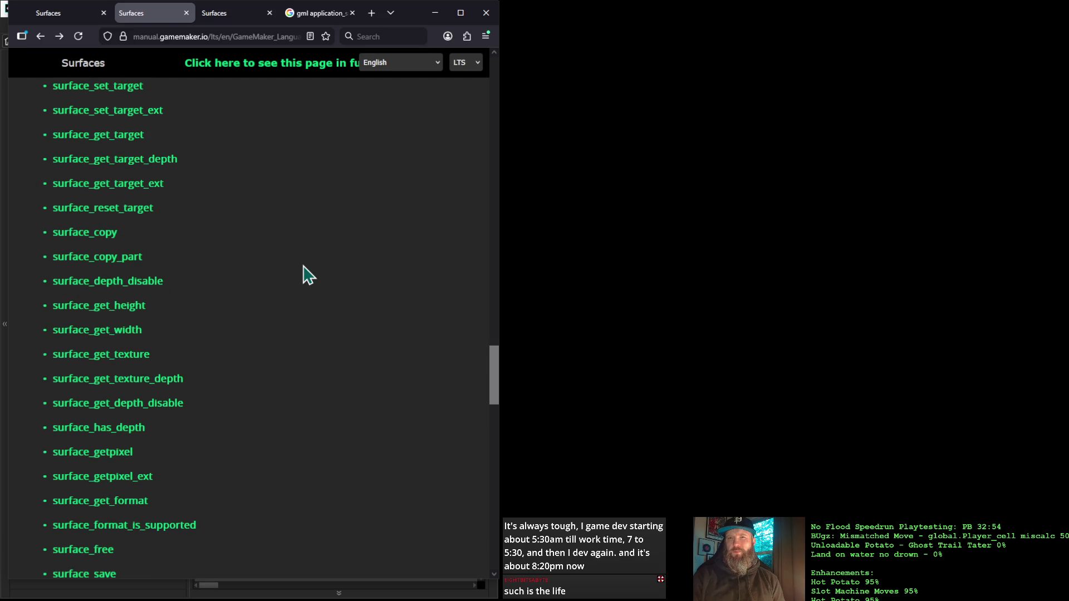
{"action": "scroll", "coordinate": [308, 275], "scroll_direction": "down", "scroll_amount": 1}
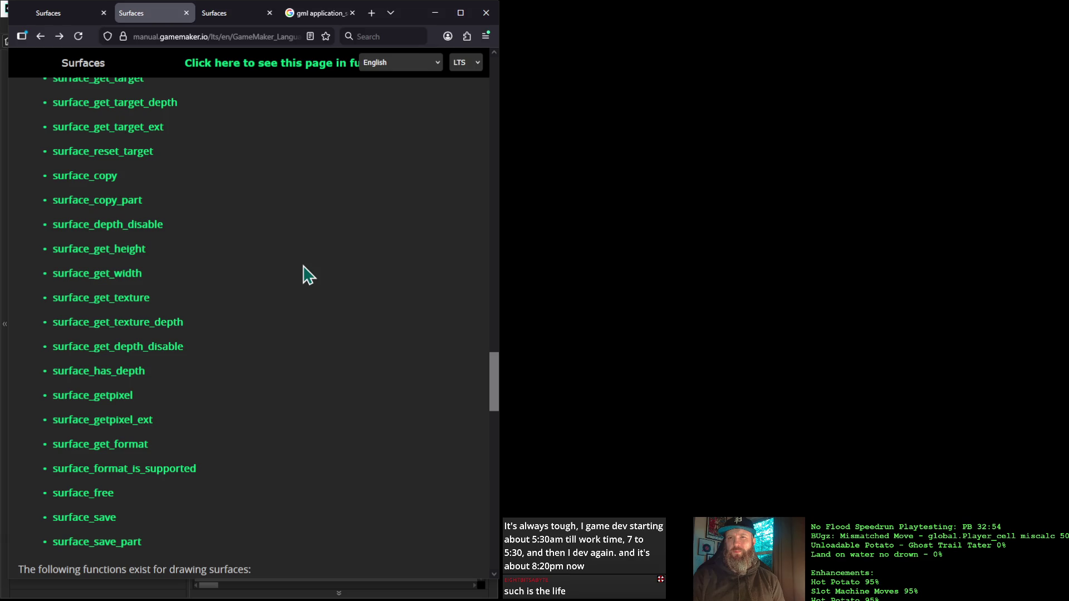
{"action": "scroll", "coordinate": [308, 275], "scroll_direction": "down", "scroll_amount": 5}
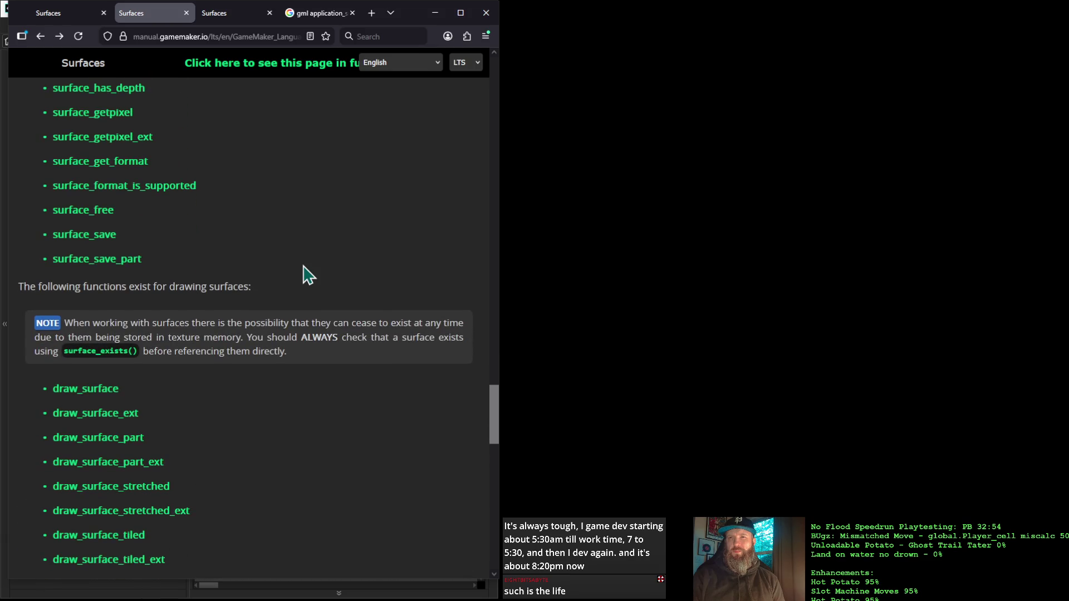
{"action": "scroll", "coordinate": [308, 275], "scroll_direction": "down", "scroll_amount": 2}
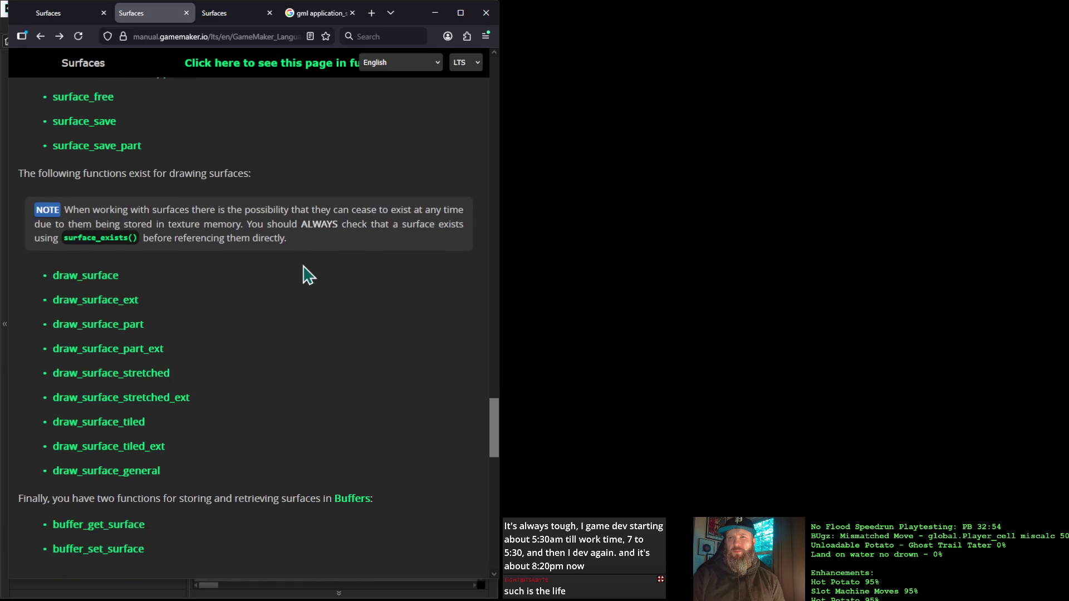
{"action": "left_click", "coordinate": [78, 276]}
{"action": "scroll", "coordinate": [264, 333], "scroll_direction": "down", "scroll_amount": 1}
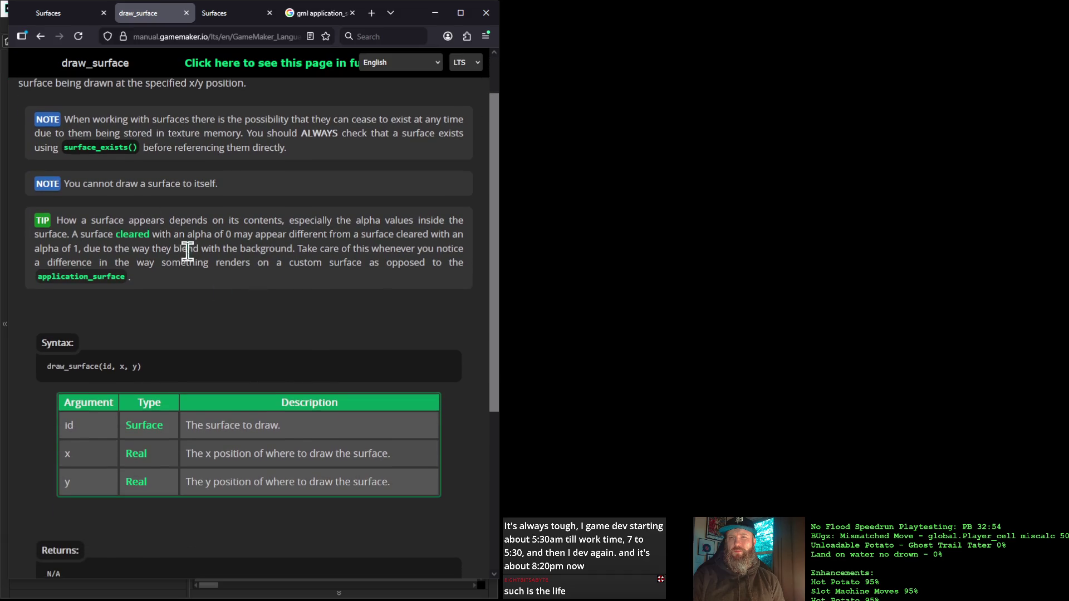
{"action": "left_click", "coordinate": [40, 36]}
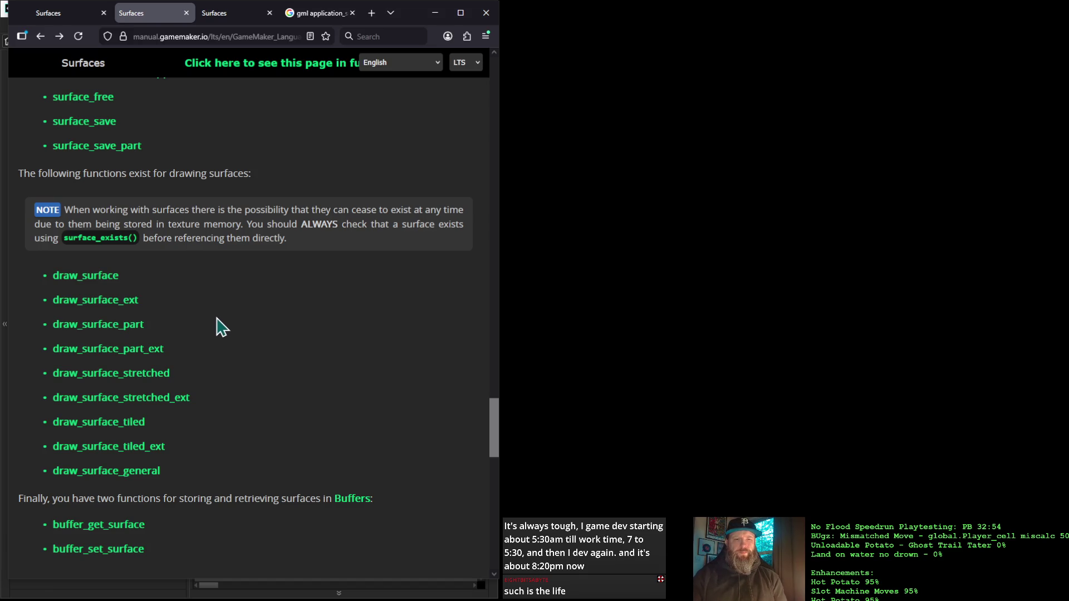
Scroll to Application Surface Event Order and highlight the per-viewport draw and Draw Begin lines.
{"action": "scroll", "coordinate": [219, 323], "scroll_direction": "down", "scroll_amount": 6}
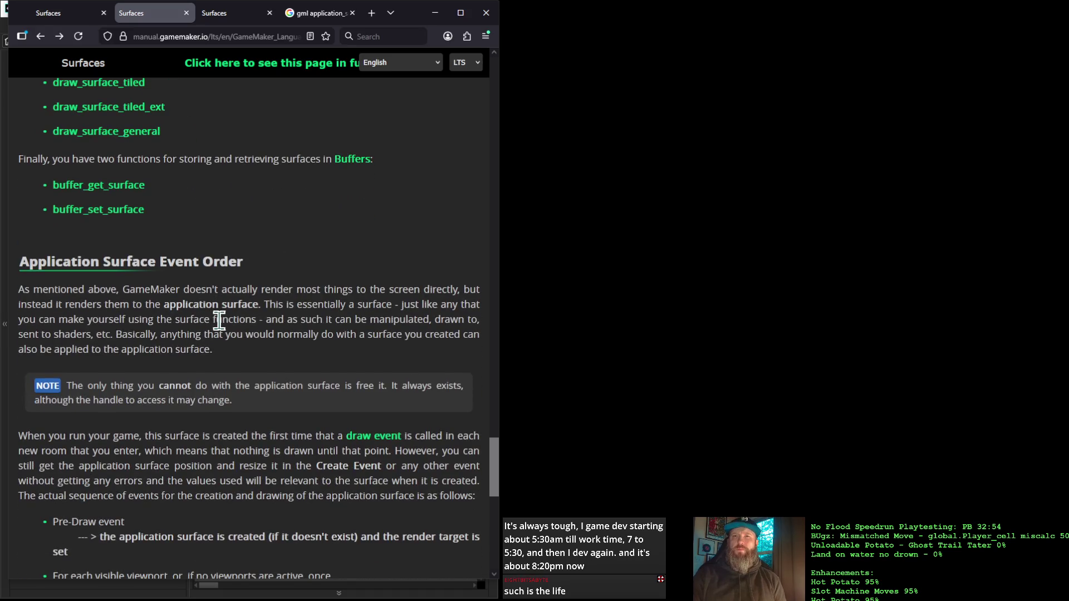
{"action": "scroll", "coordinate": [219, 321], "scroll_direction": "down", "scroll_amount": 4}
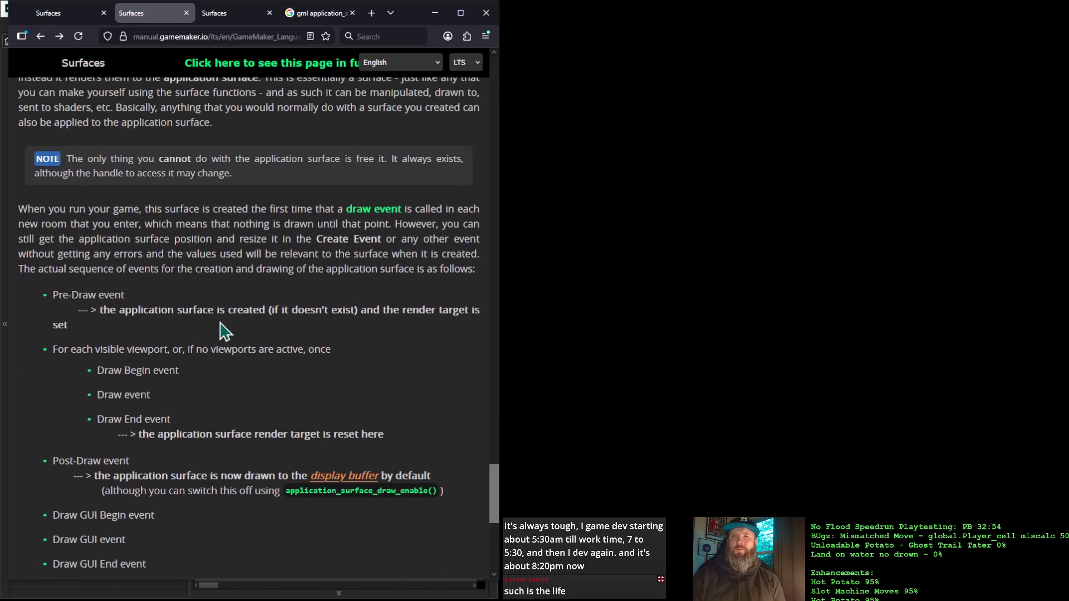
{"action": "scroll", "coordinate": [223, 332], "scroll_direction": "down", "scroll_amount": 1}
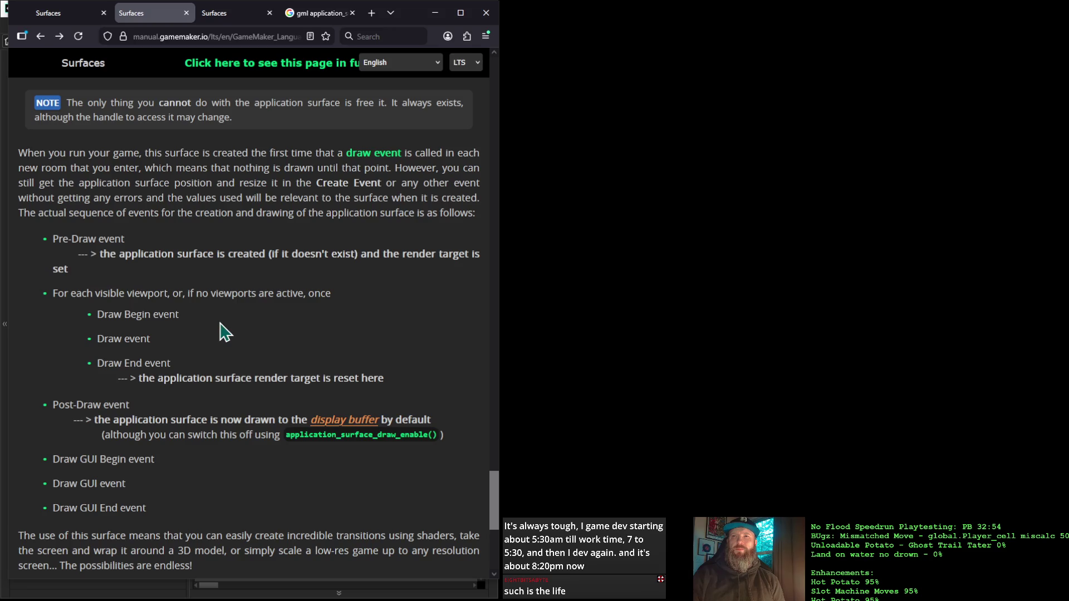
{"action": "left_click_drag", "start_coordinate": [227, 288], "coordinate": [29, 301]}
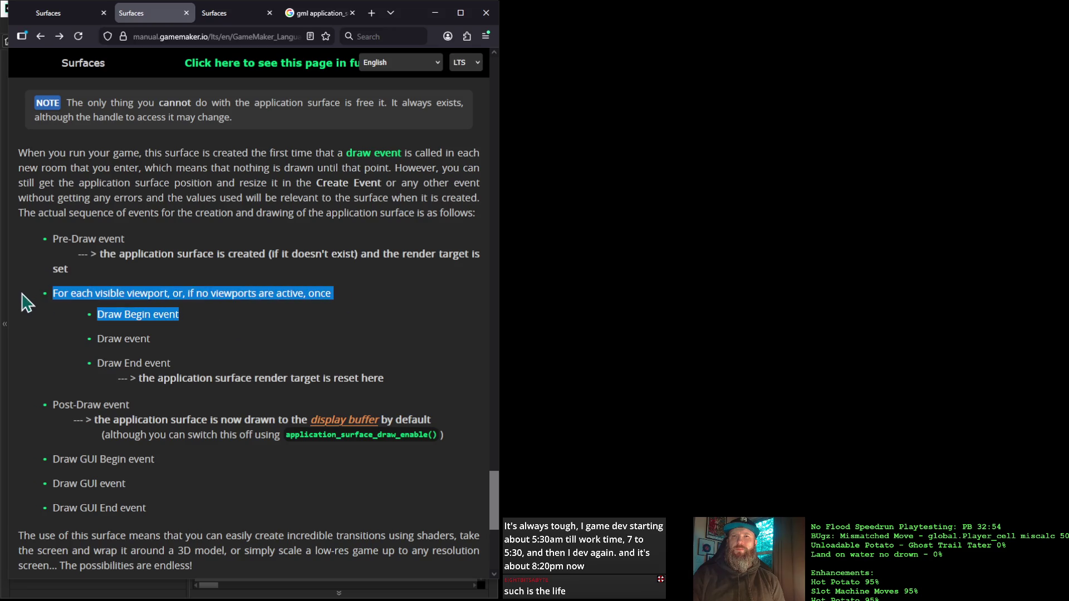
{"action": "left_click", "coordinate": [70, 296]}
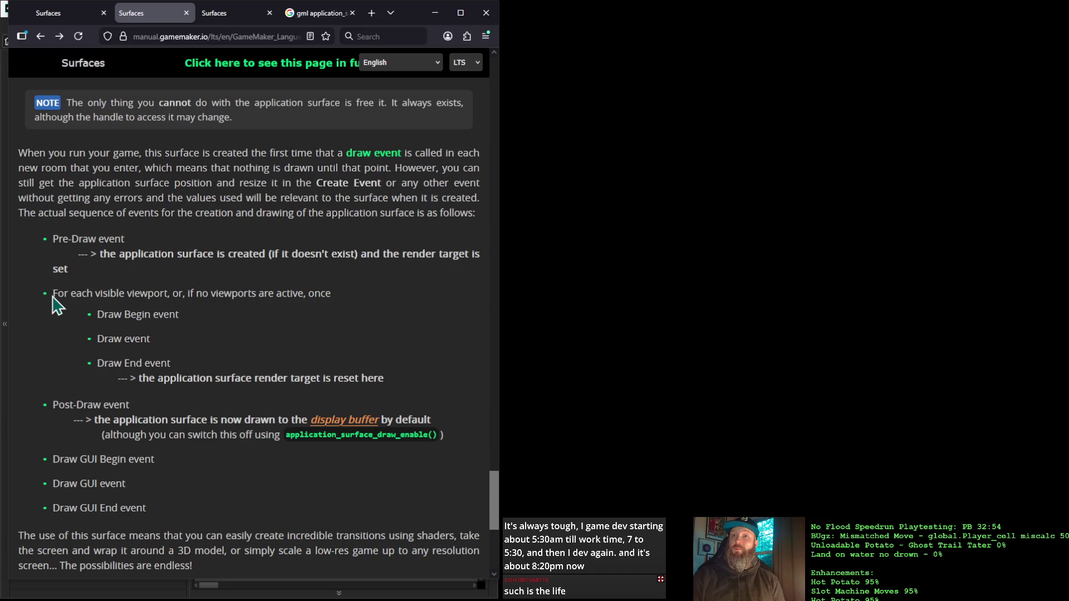
{"action": "mouse_move", "coordinate": [52, 294]}
{"action": "left_mouse_down"}
{"action": "mouse_move", "coordinate": [295, 311]}
{"action": "mouse_move", "coordinate": [337, 297]}
{"action": "left_mouse_up"}
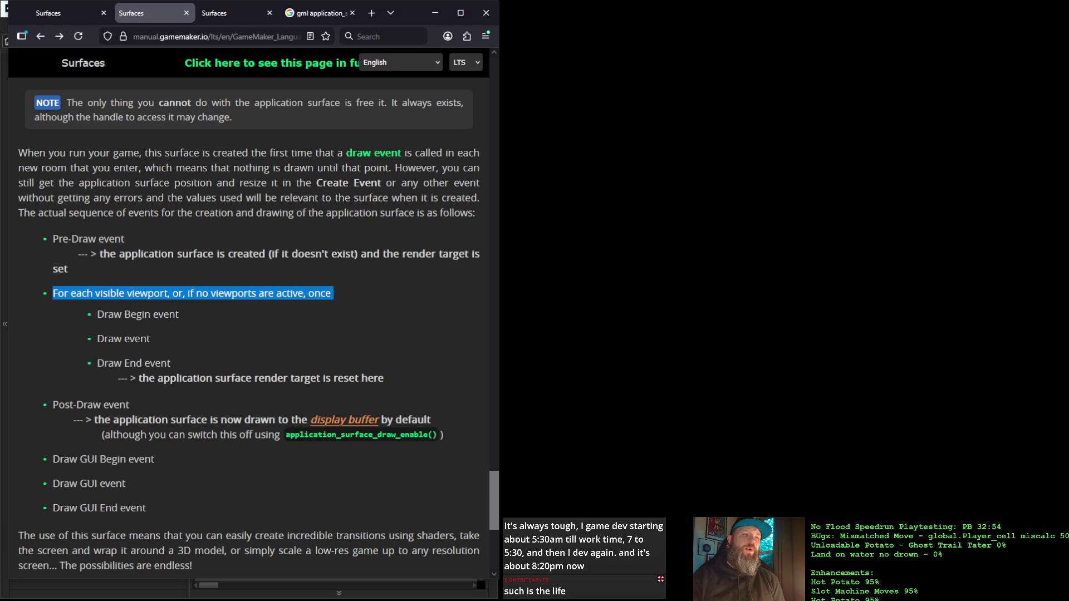
{"action": "key", "text": "alt+Tab"}
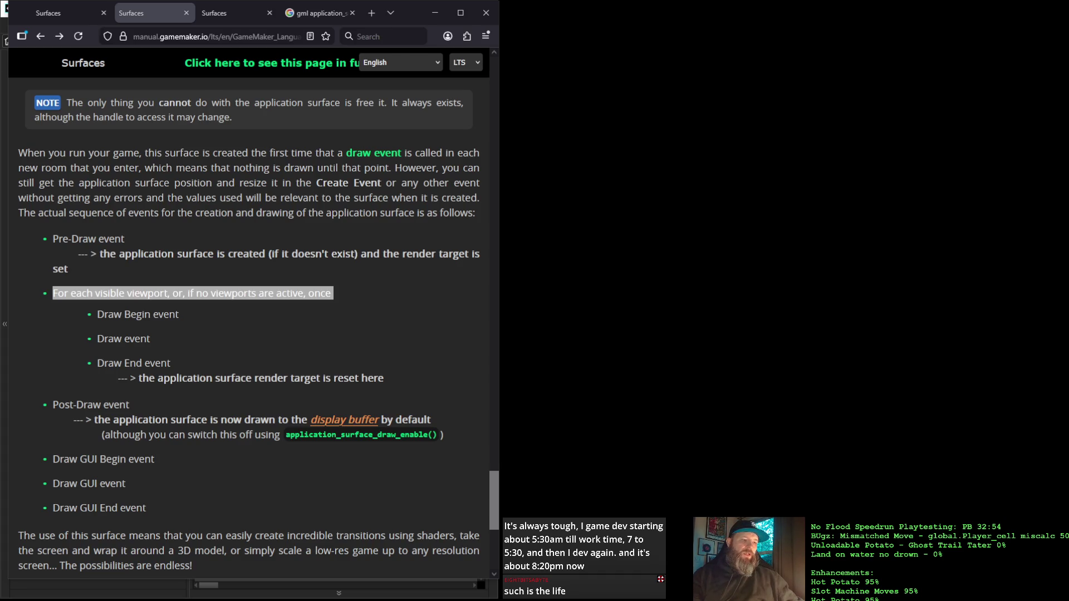
Remove the // from application_surface_draw_enable(false) on Draw line 103 and relaunch in the debugger.
{"action": "key", "text": "alt+Tab"}
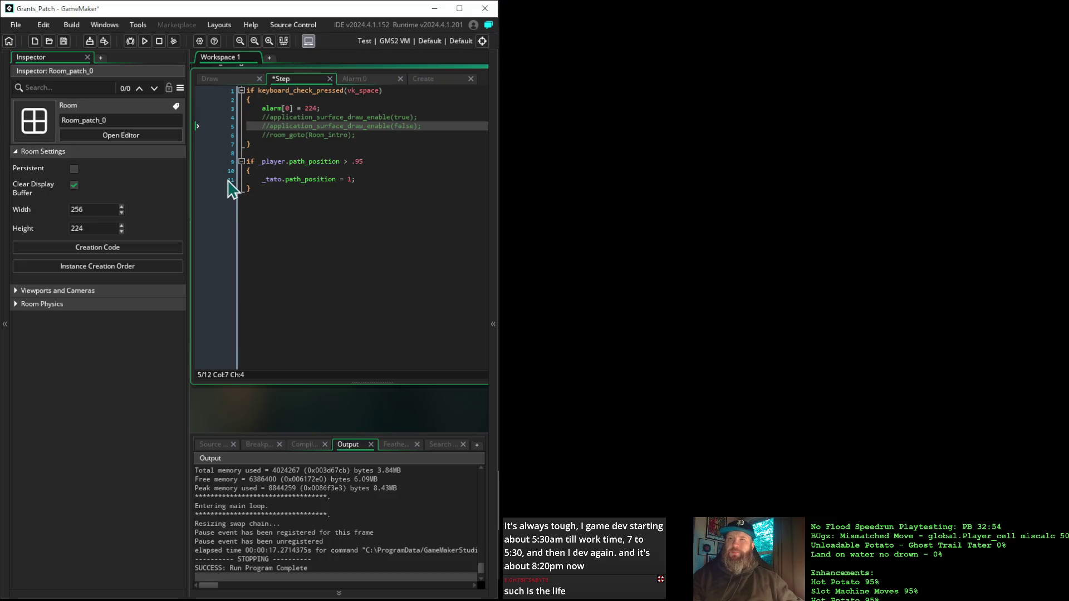
{"action": "left_click", "coordinate": [218, 83]}
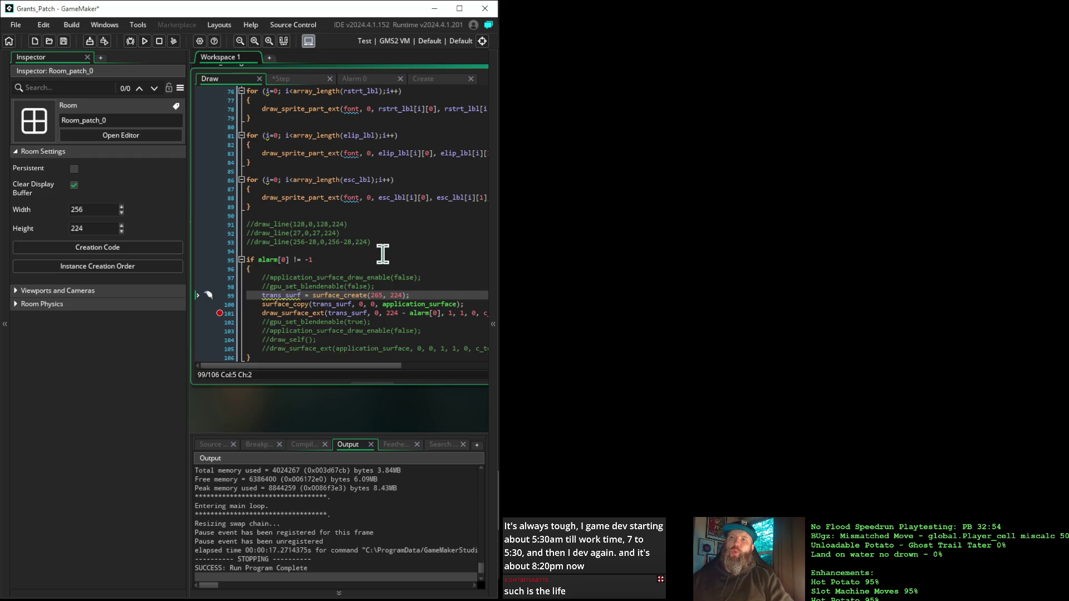
{"action": "left_click", "coordinate": [271, 331]}
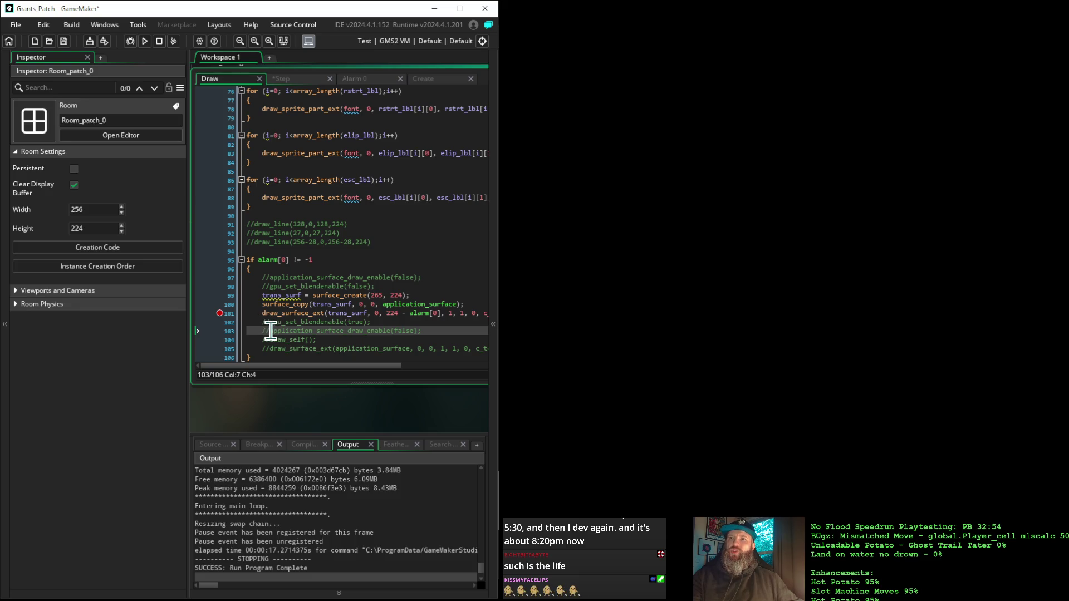
{"action": "key", "text": "BackSpace"}
{"action": "key", "text": "BackSpace"}
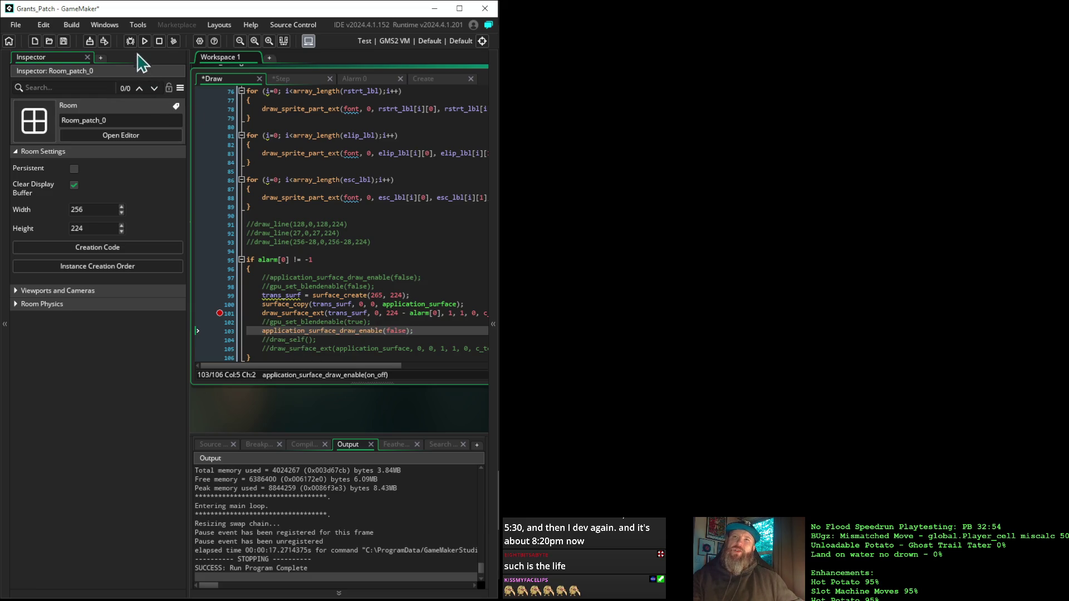
{"action": "left_click", "coordinate": [132, 41]}
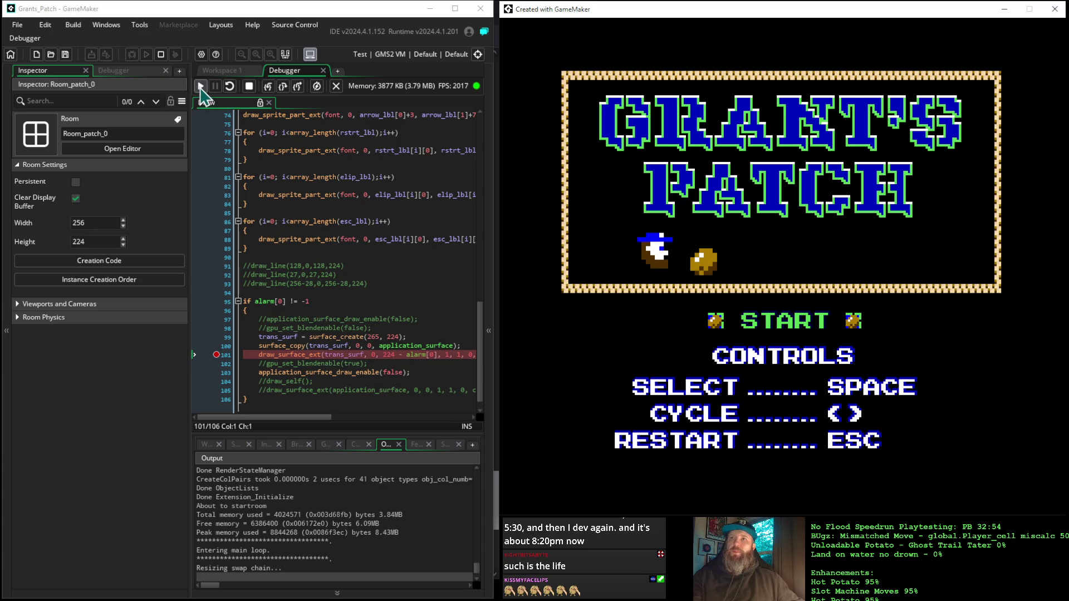
Continue past the line-101 breakpoint eight times until the game window goes black, then stop.
{"action": "left_click", "coordinate": [201, 87]}
{"action": "left_click", "coordinate": [200, 88]}
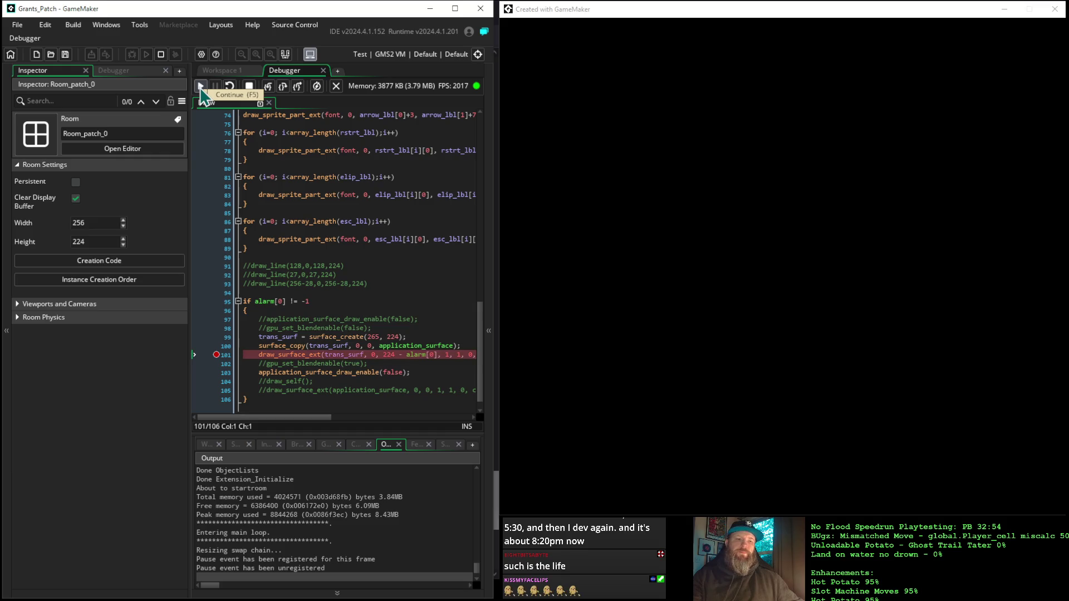
{"action": "left_click", "coordinate": [201, 88]}
{"action": "left_click", "coordinate": [201, 88]}
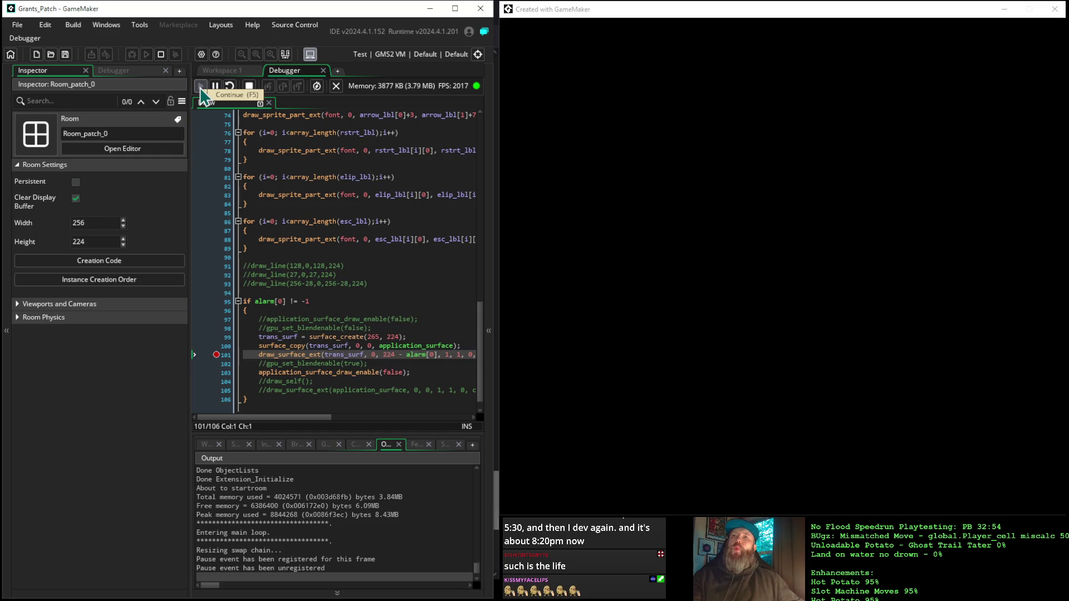
{"action": "left_click", "coordinate": [201, 88]}
{"action": "left_click", "coordinate": [201, 88]}
{"action": "left_click", "coordinate": [201, 88]}
{"action": "left_click", "coordinate": [201, 87]}
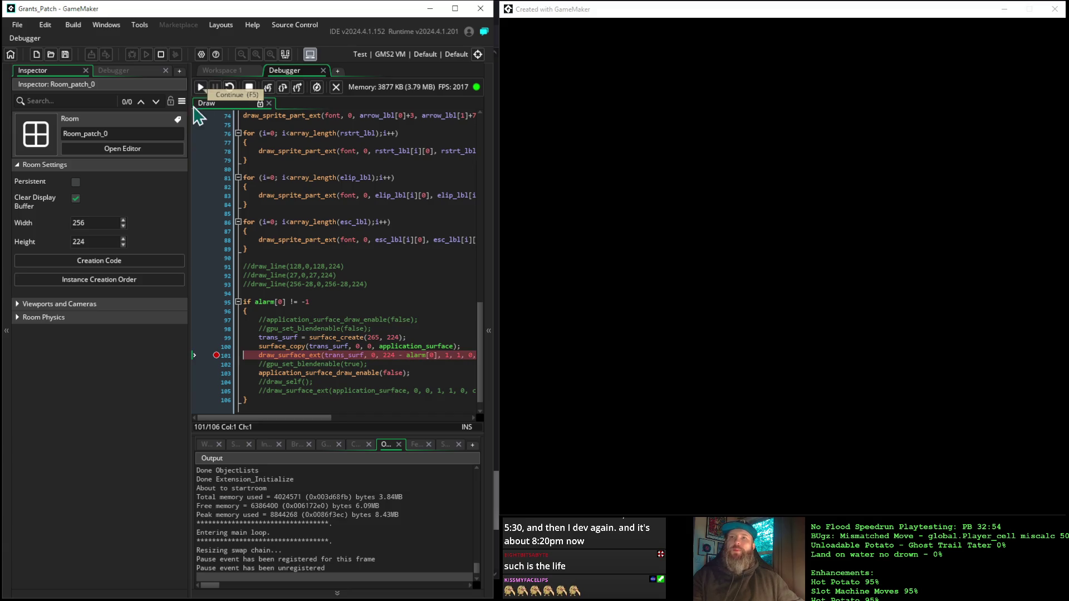
{"action": "left_click", "coordinate": [249, 87]}
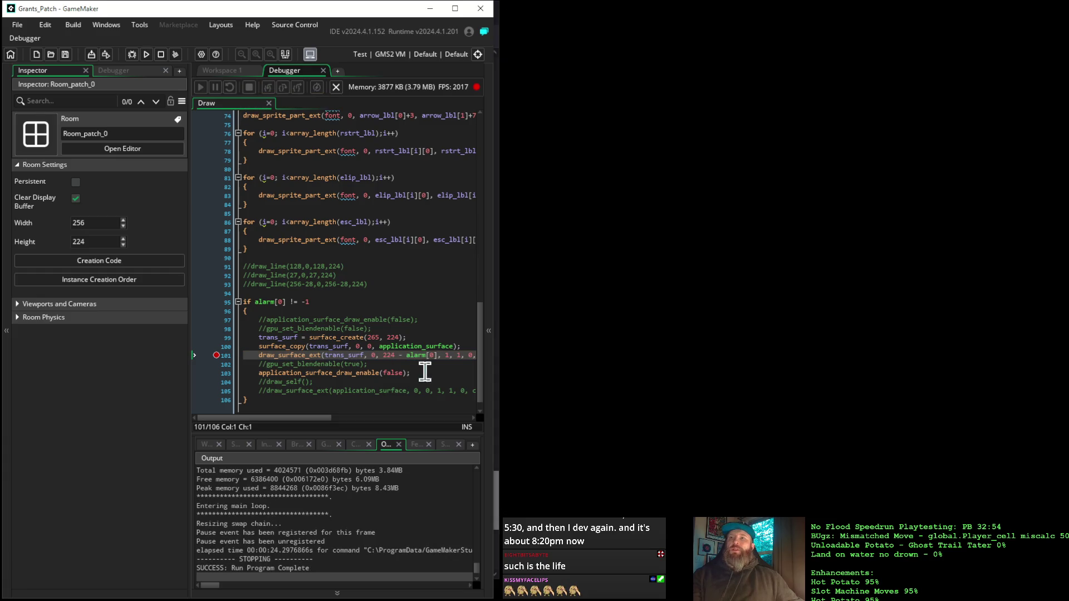
Type // at the start of Draw line 103 to disable application_surface_draw_enable(false).
{"action": "left_click", "coordinate": [259, 374]}
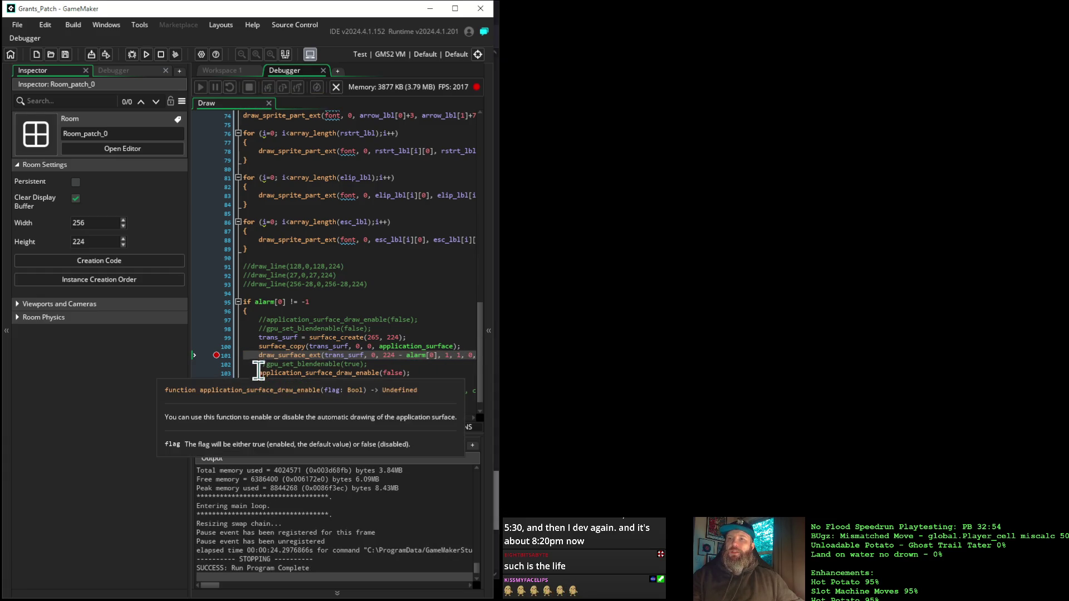
{"action": "type", "text": "//"}
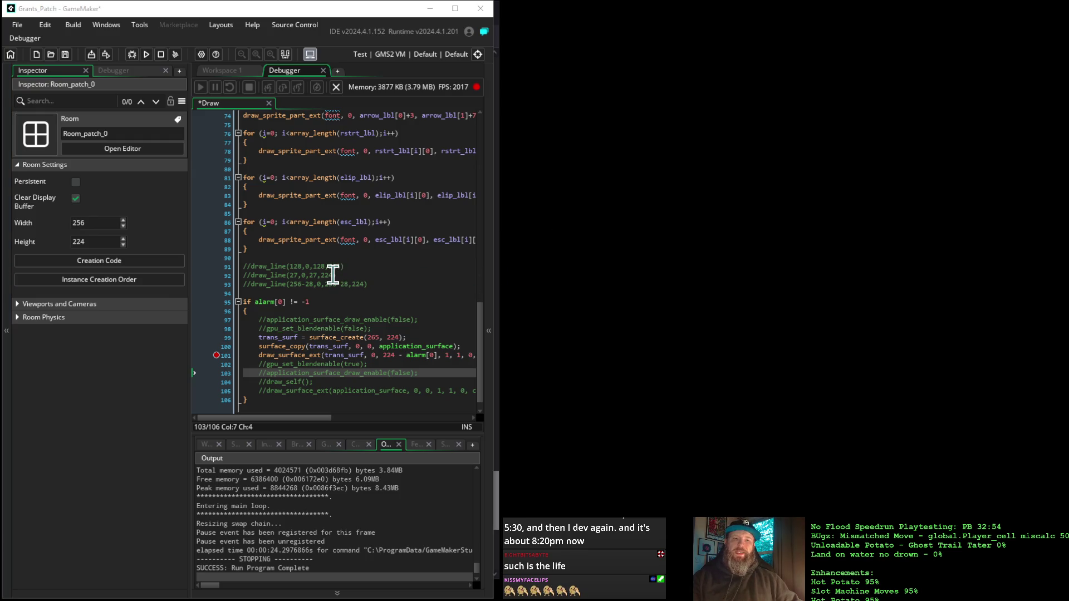
{"action": "scroll", "coordinate": [332, 274], "scroll_direction": "down", "scroll_amount": 1}
{"action": "scroll", "coordinate": [332, 274], "scroll_direction": "up", "scroll_amount": 3}
{"action": "scroll", "coordinate": [333, 274], "scroll_direction": "down", "scroll_amount": 3}
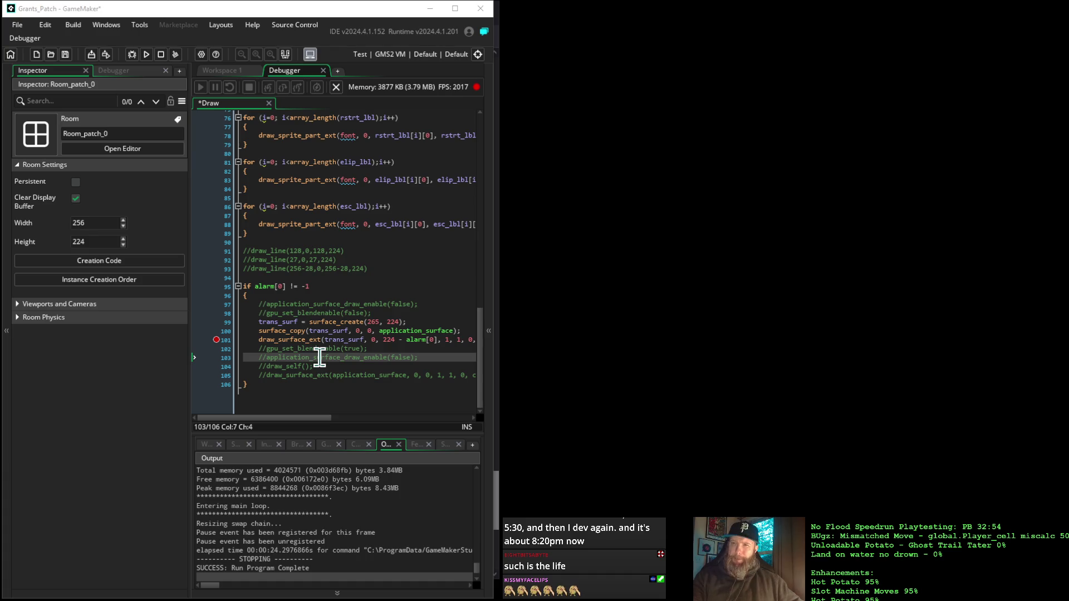
Debug the game, continue past the line-101 breakpoint into the 1853 intro, then stop and relaunch.
{"action": "left_click", "coordinate": [132, 55]}
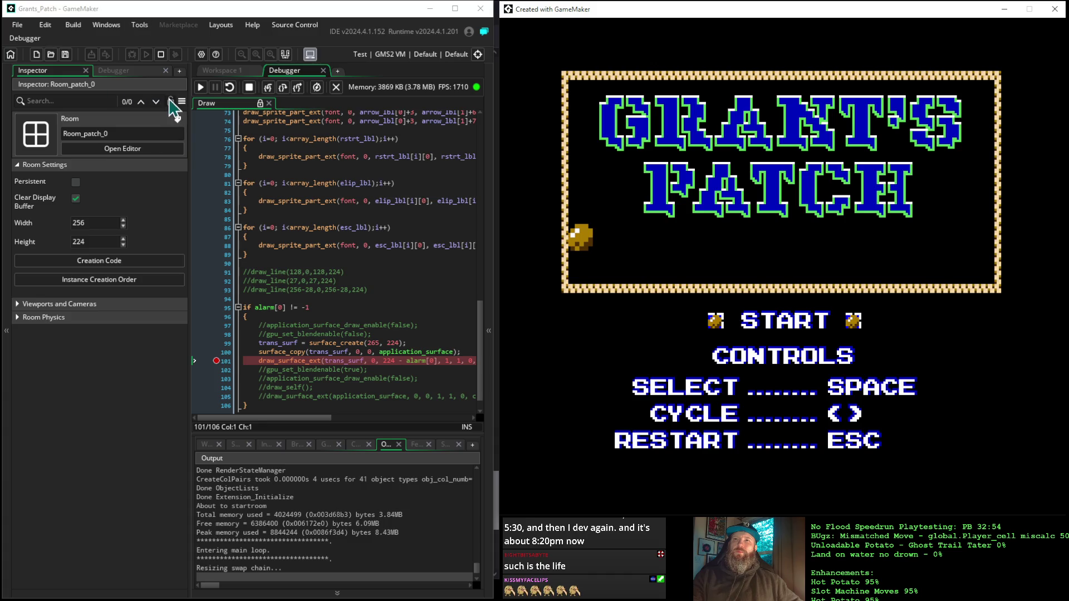
{"action": "left_click", "coordinate": [199, 87]}
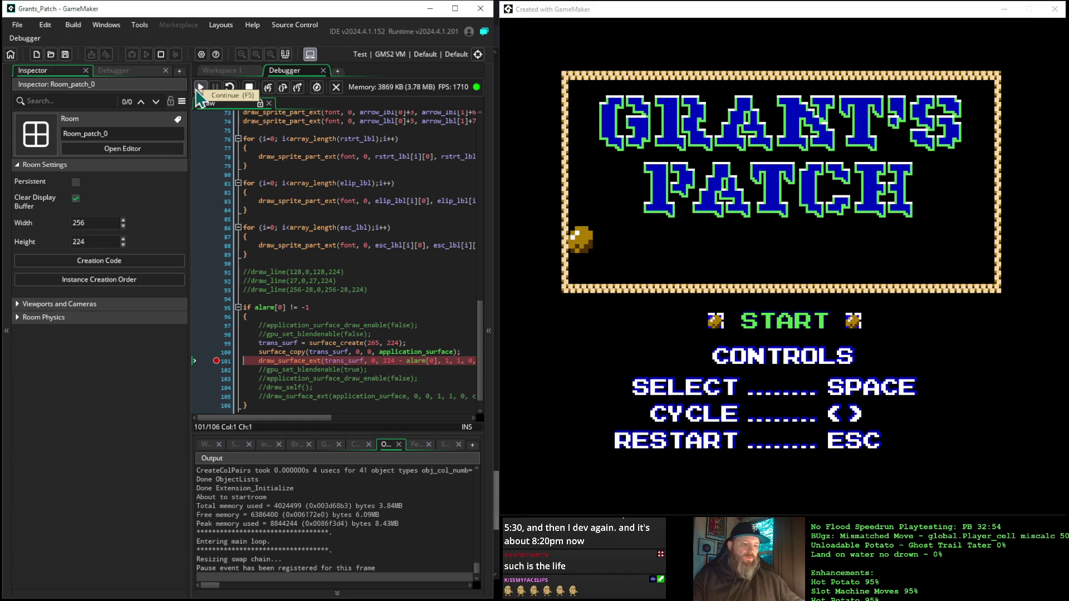
{"action": "left_click", "coordinate": [198, 88]}
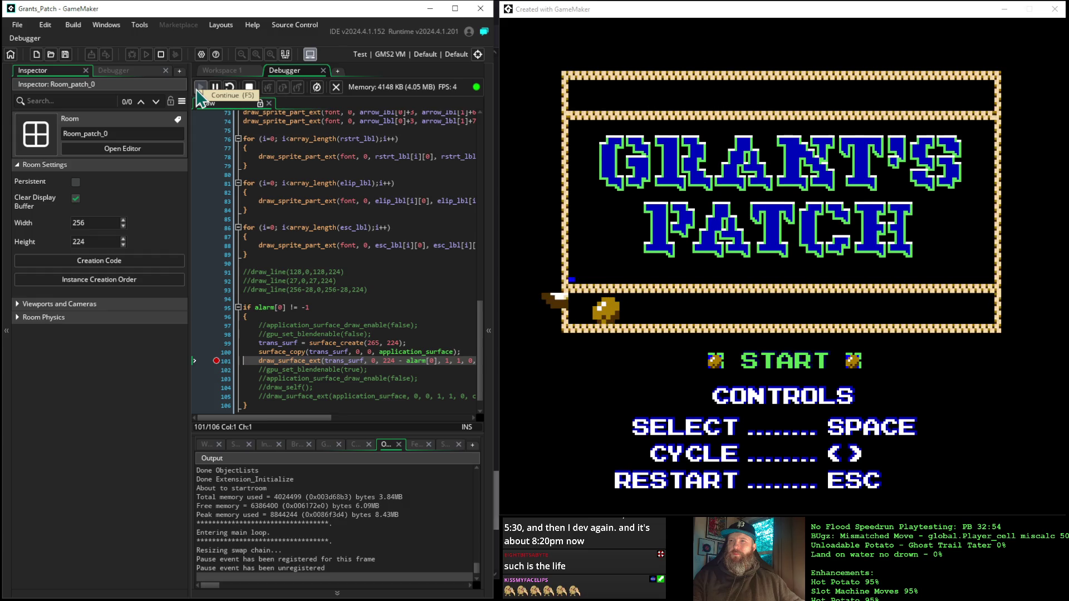
{"action": "left_click", "coordinate": [199, 89]}
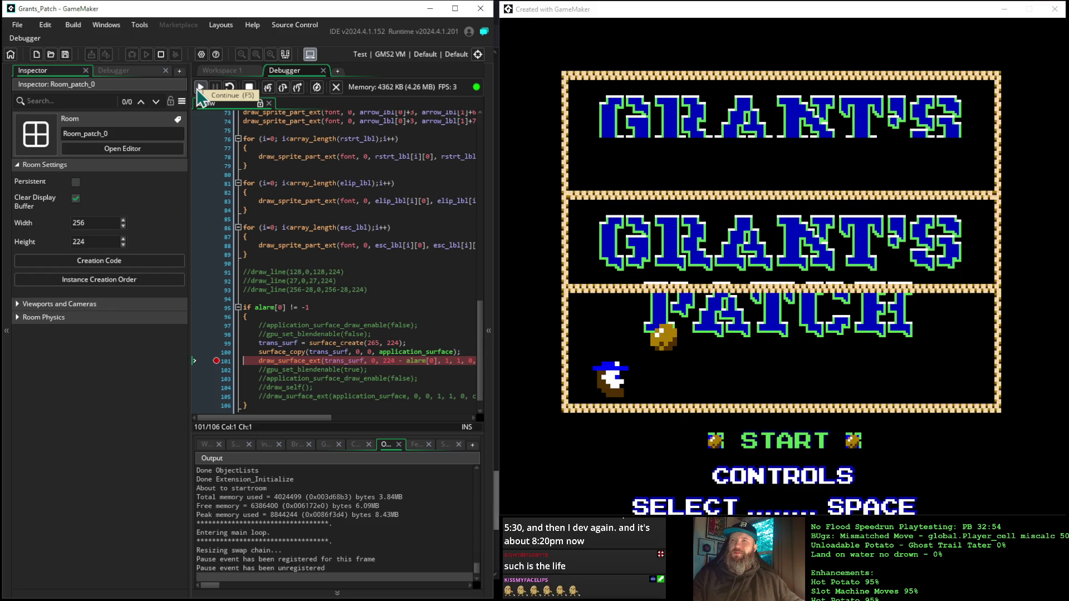
{"action": "left_click", "coordinate": [199, 89]}
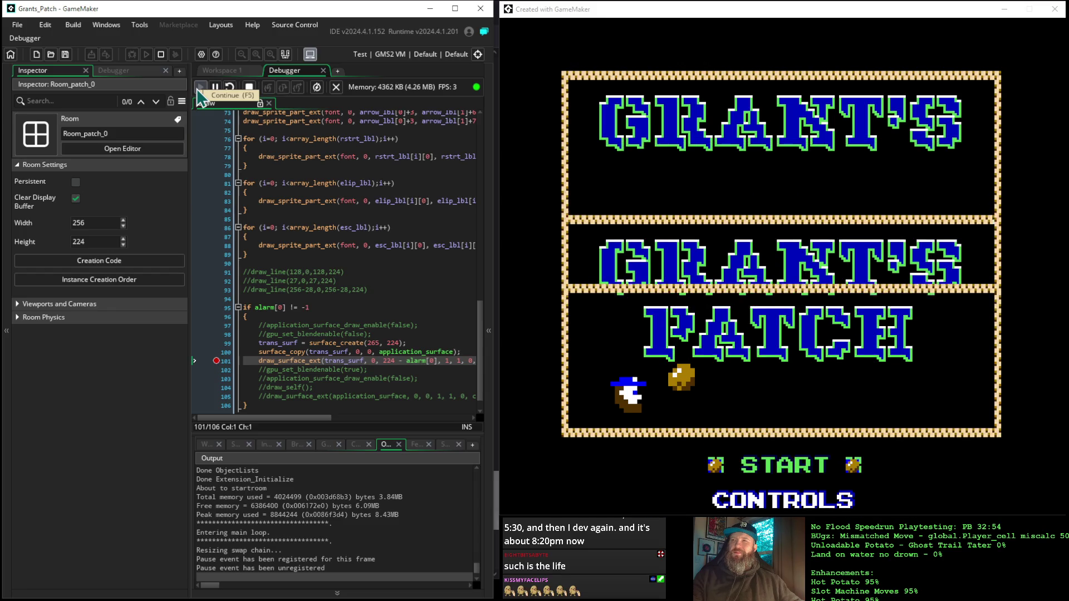
{"action": "left_click", "coordinate": [199, 89]}
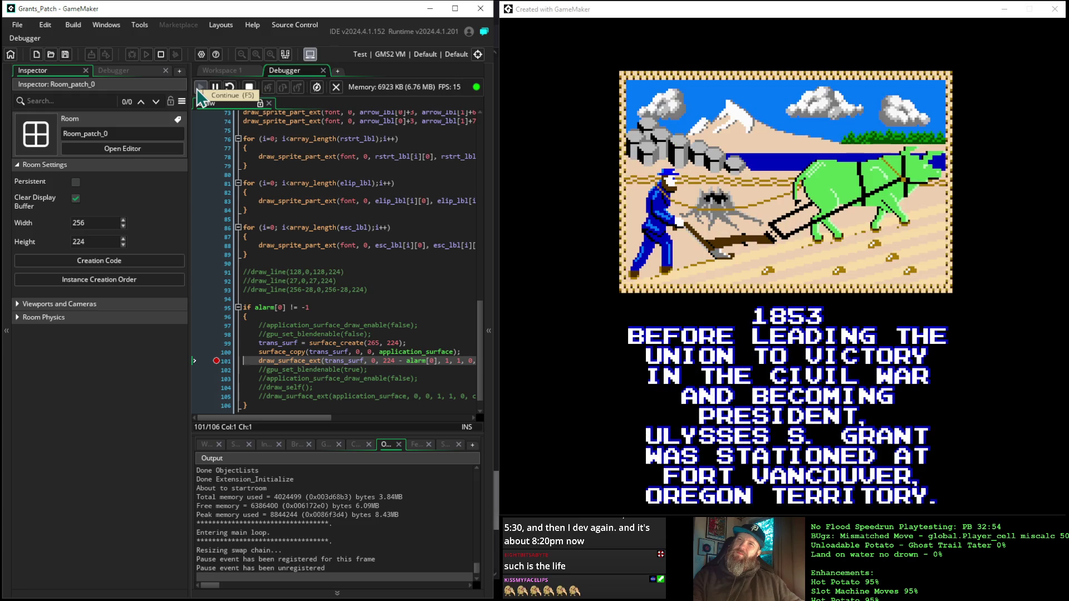
{"action": "left_click", "coordinate": [253, 90]}
{"action": "left_click", "coordinate": [131, 55]}
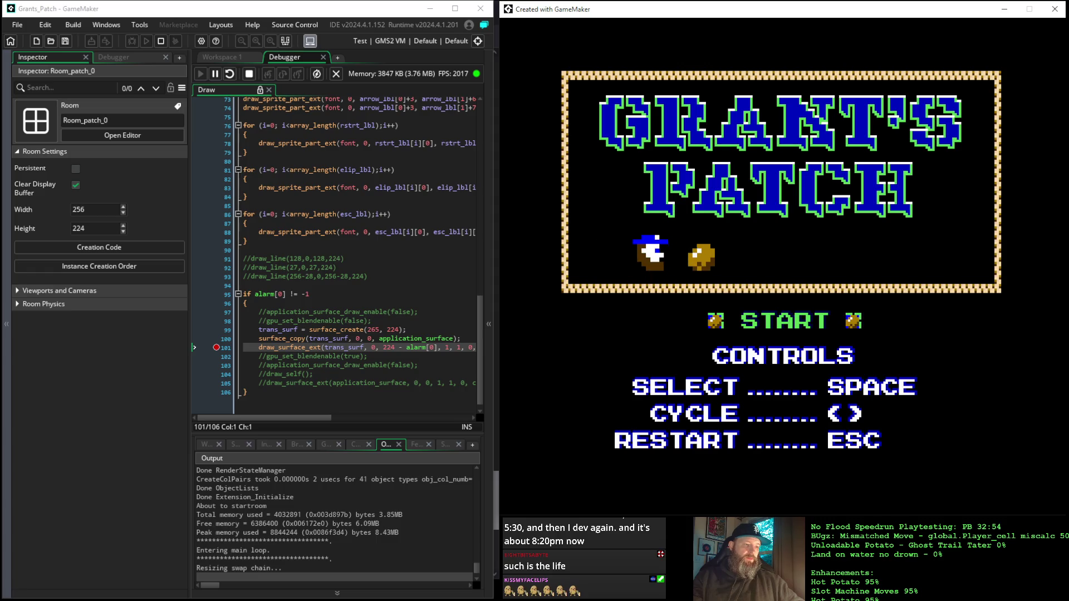
Switch from the running title screen to the manual's Surfaces page.
{"action": "key", "text": "alt+Tab"}
{"action": "key", "text": "alt+Tab"}
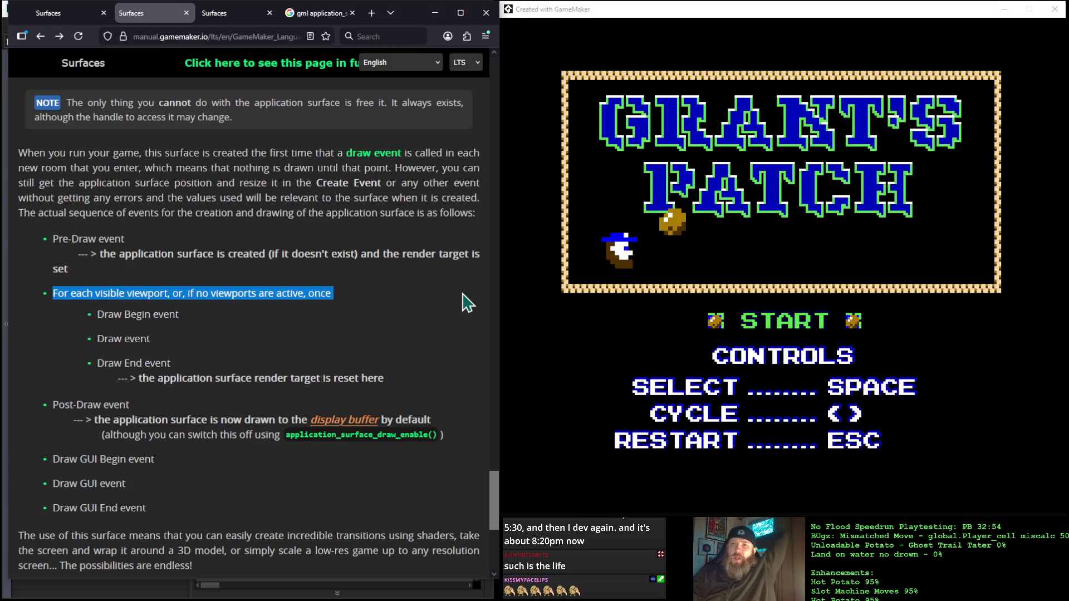
Scroll to the end of the Surfaces page and open the application_surface_draw_enable reference.
{"action": "scroll", "coordinate": [466, 301], "scroll_direction": "down", "scroll_amount": 5}
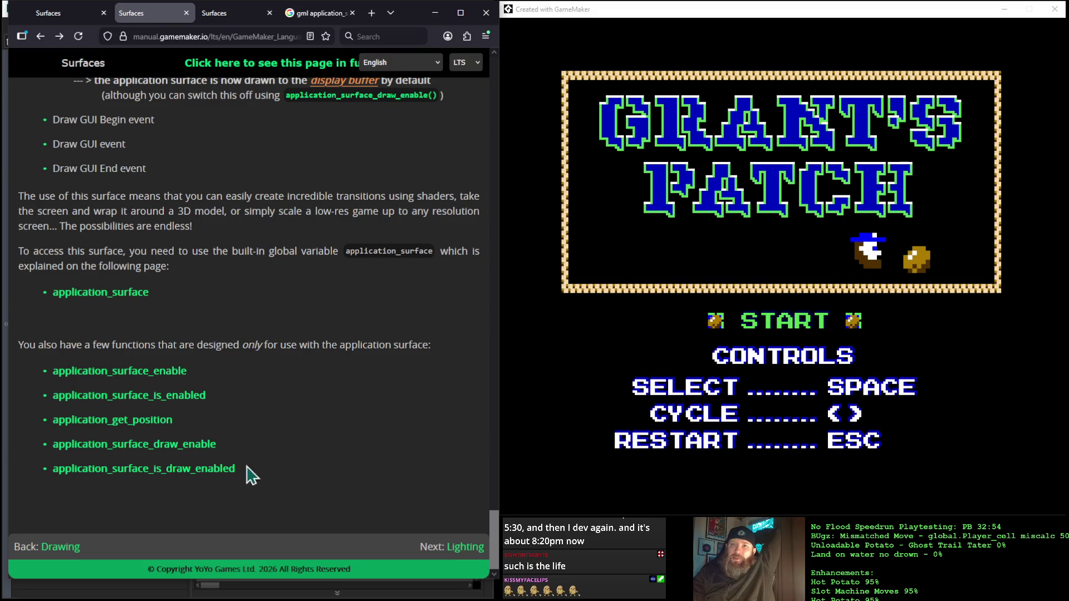
{"action": "left_click", "coordinate": [188, 444]}
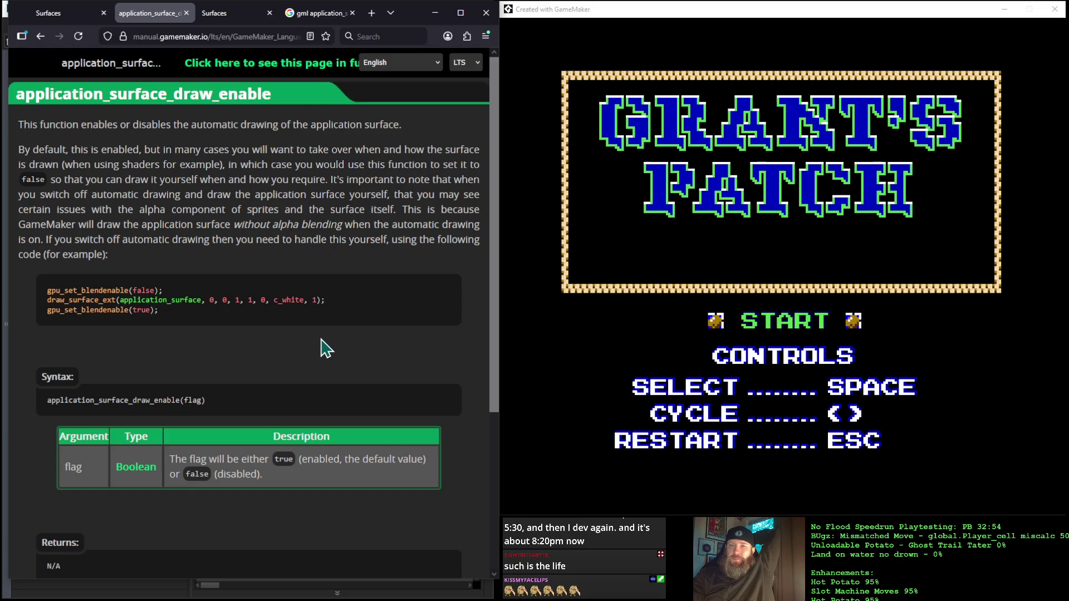
Read the application_surface_draw_enable page and return to the Surfaces page.
{"action": "scroll", "coordinate": [326, 348], "scroll_direction": "down", "scroll_amount": 4}
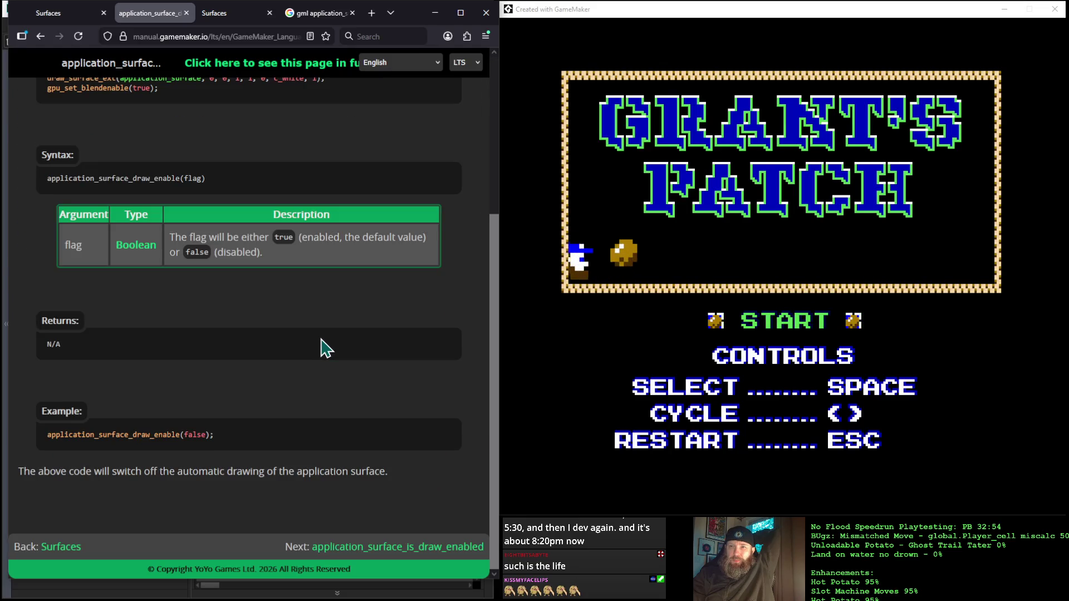
{"action": "scroll", "coordinate": [326, 348], "scroll_direction": "up", "scroll_amount": 4}
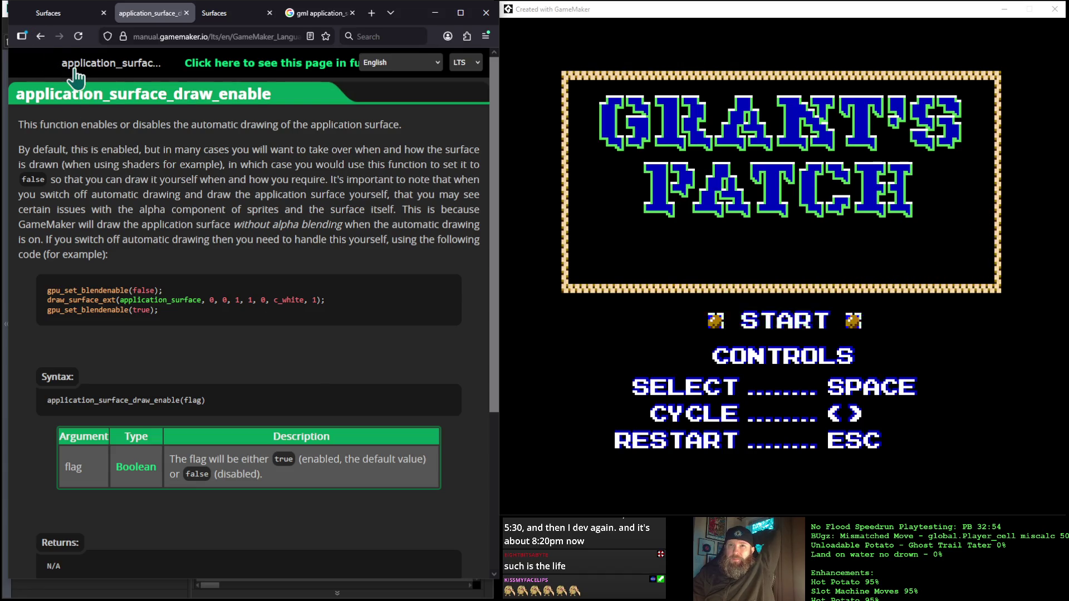
{"action": "left_click", "coordinate": [40, 36]}
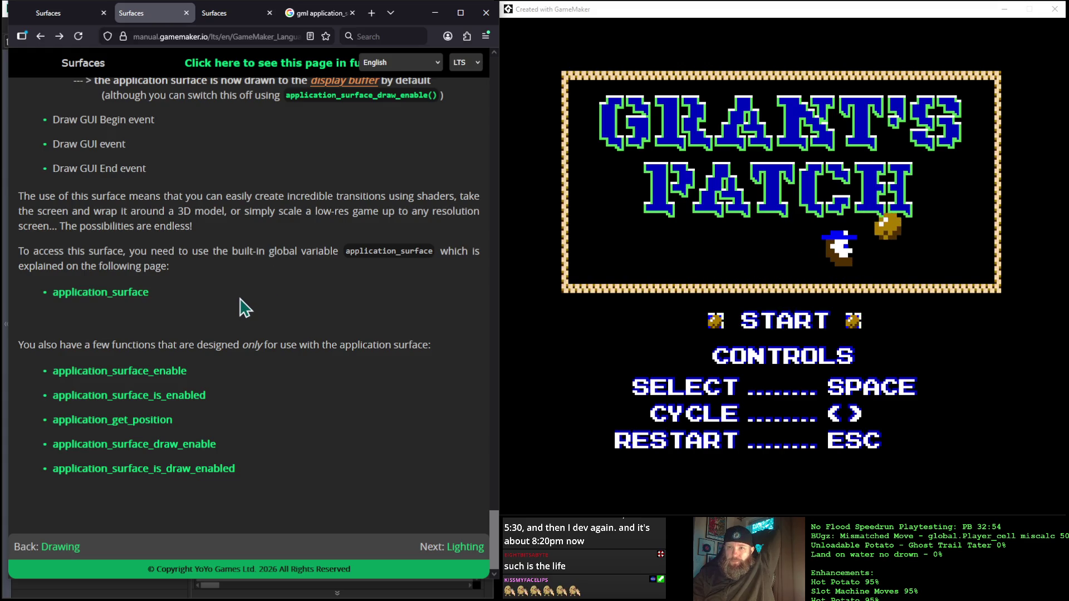
Scroll up to the surface drawing functions and open the draw_surface_ext page.
{"action": "scroll", "coordinate": [245, 308], "scroll_direction": "up", "scroll_amount": 10}
{"action": "scroll", "coordinate": [245, 308], "scroll_direction": "up", "scroll_amount": 10}
{"action": "scroll", "coordinate": [245, 308], "scroll_direction": "down", "scroll_amount": 20}
{"action": "scroll", "coordinate": [245, 308], "scroll_direction": "up", "scroll_amount": 6}
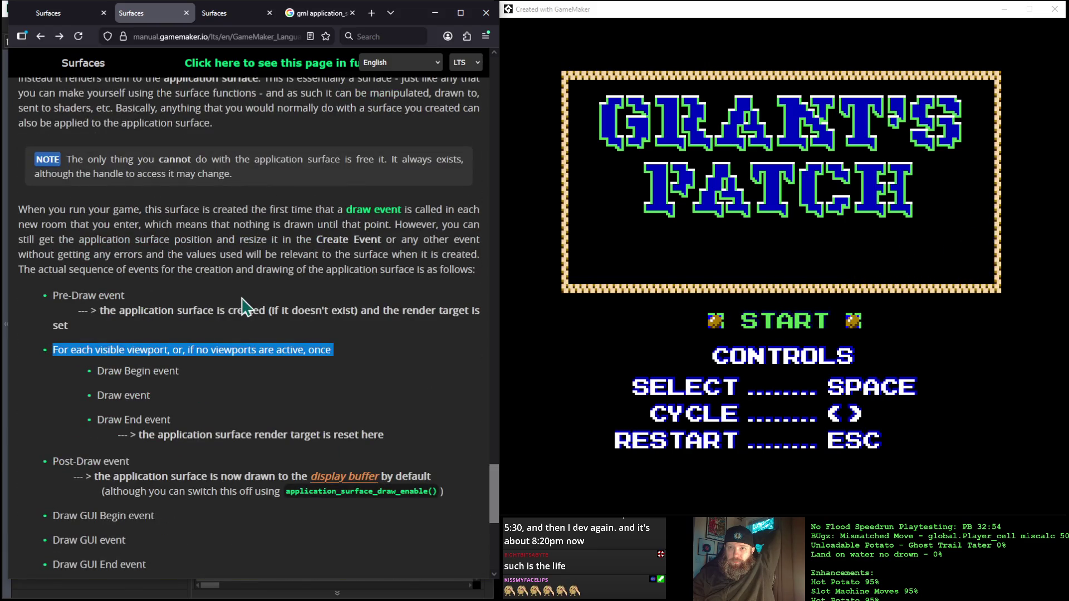
{"action": "scroll", "coordinate": [244, 306], "scroll_direction": "up", "scroll_amount": 7}
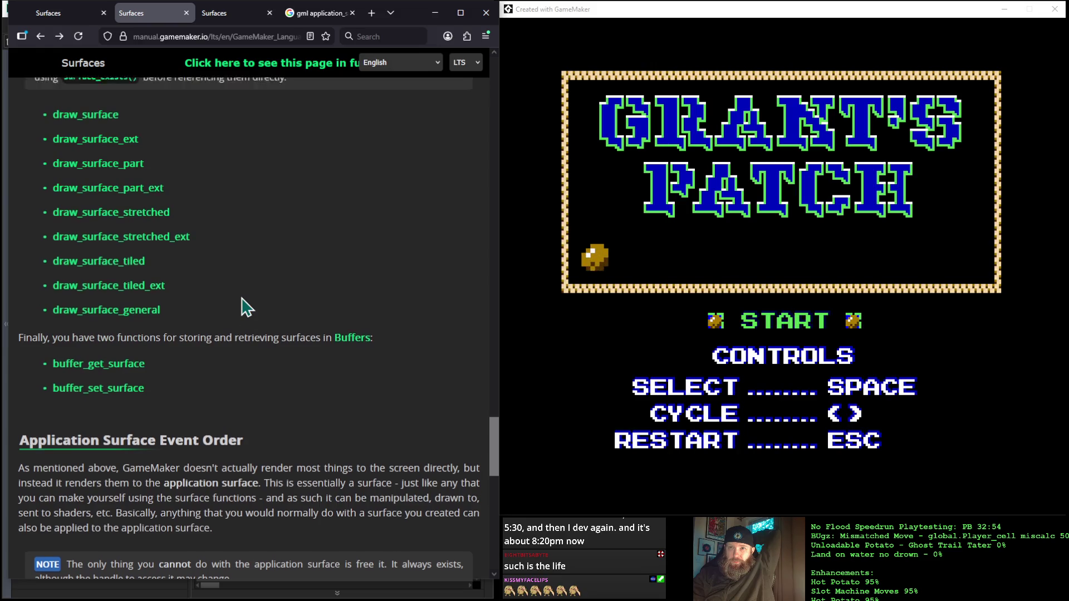
{"action": "scroll", "coordinate": [245, 308], "scroll_direction": "up", "scroll_amount": 2}
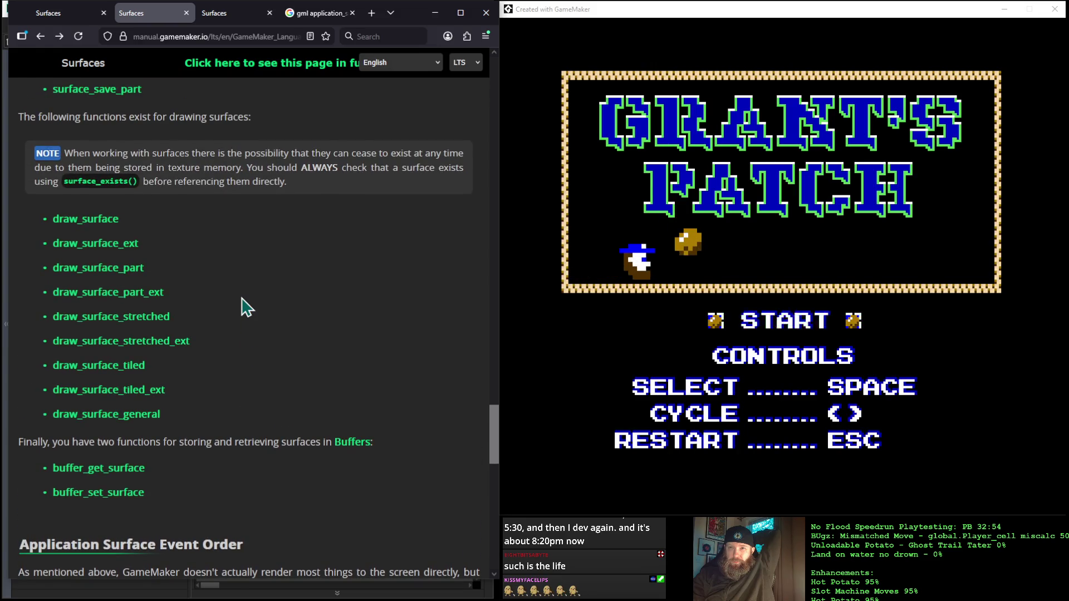
{"action": "scroll", "coordinate": [244, 305], "scroll_direction": "up", "scroll_amount": 1}
{"action": "left_click", "coordinate": [136, 299]}
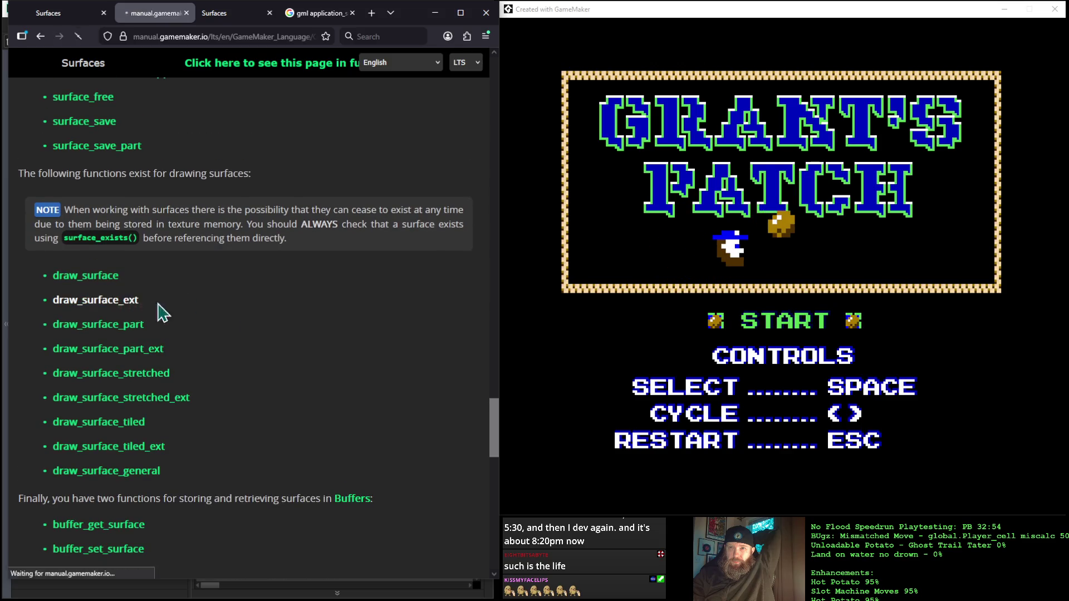
Study the draw_surface_ext argument table, highlighting the alpha and yscale descriptions.
{"action": "scroll", "coordinate": [247, 315], "scroll_direction": "down", "scroll_amount": 7}
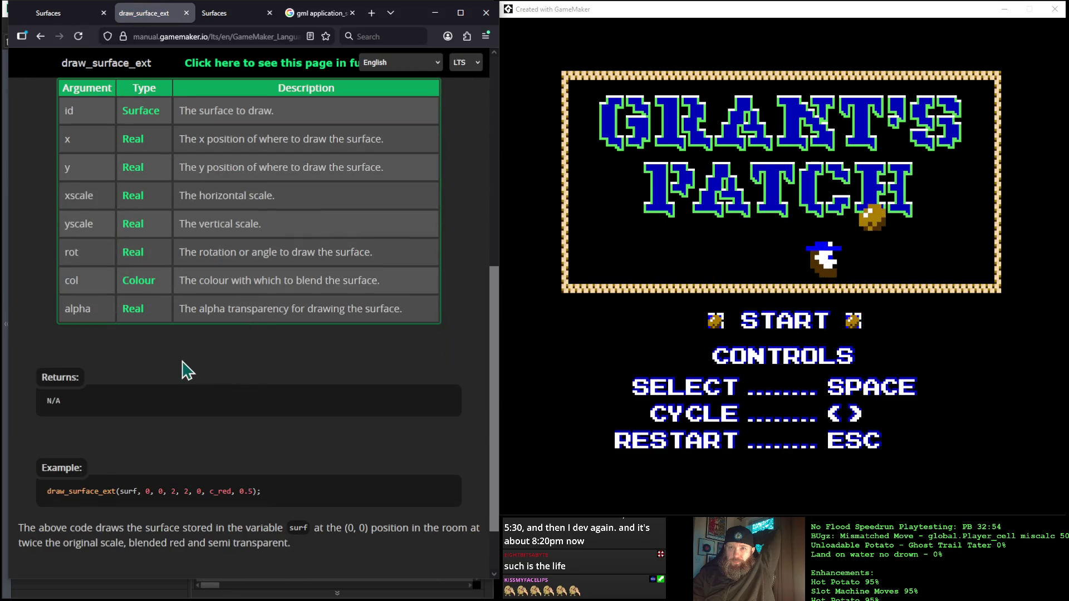
{"action": "left_click_drag", "start_coordinate": [425, 316], "coordinate": [185, 310]}
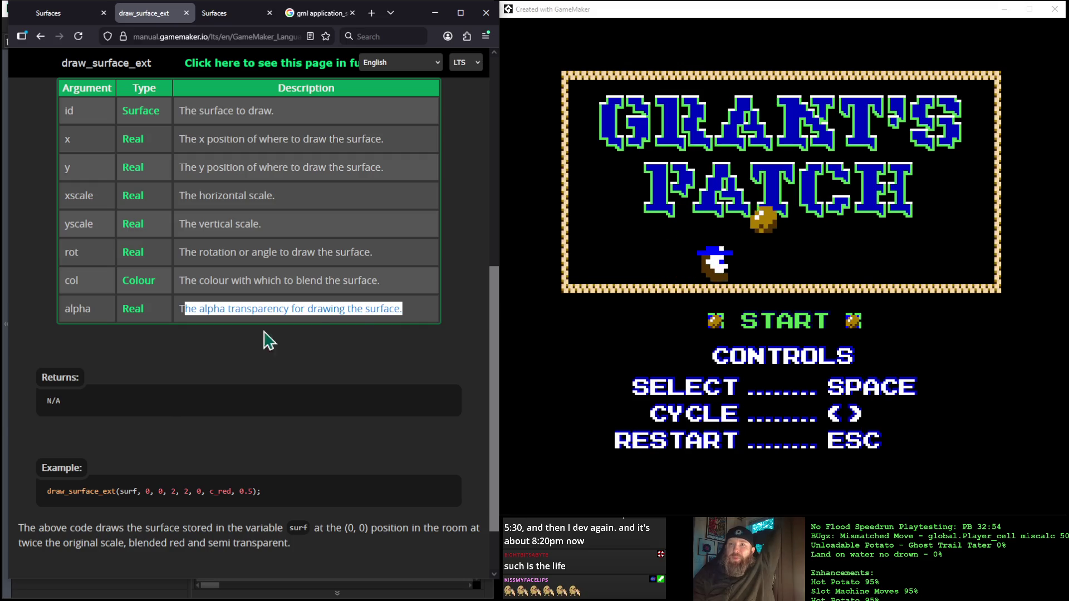
{"action": "left_click", "coordinate": [422, 317]}
{"action": "left_click_drag", "start_coordinate": [415, 311], "coordinate": [175, 328]}
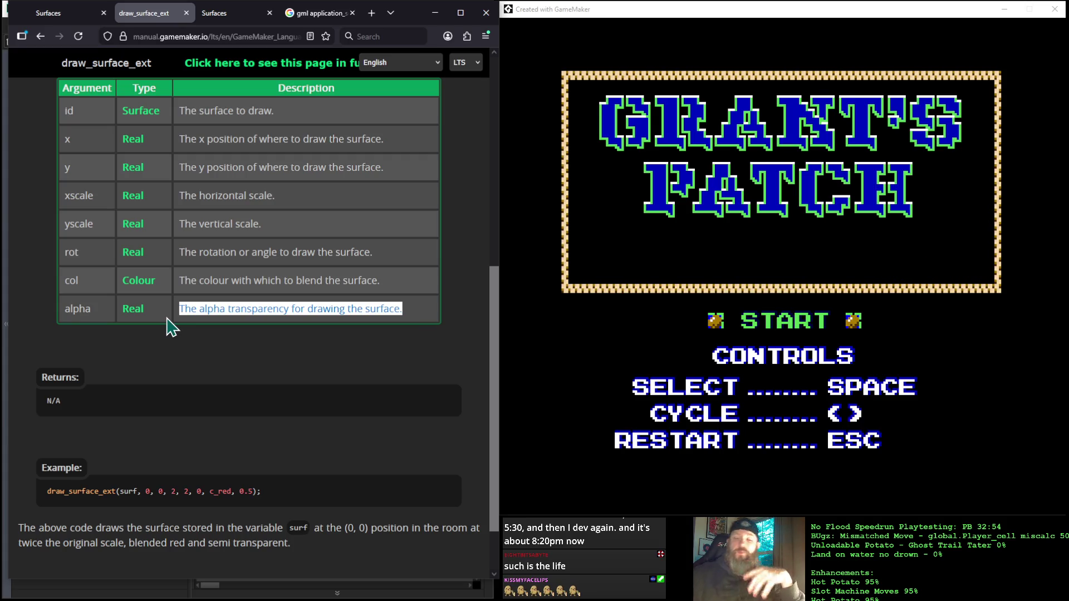
{"action": "mouse_move", "coordinate": [66, 222]}
{"action": "left_mouse_down"}
{"action": "mouse_move", "coordinate": [327, 200]}
{"action": "mouse_move", "coordinate": [334, 228]}
{"action": "left_mouse_up"}
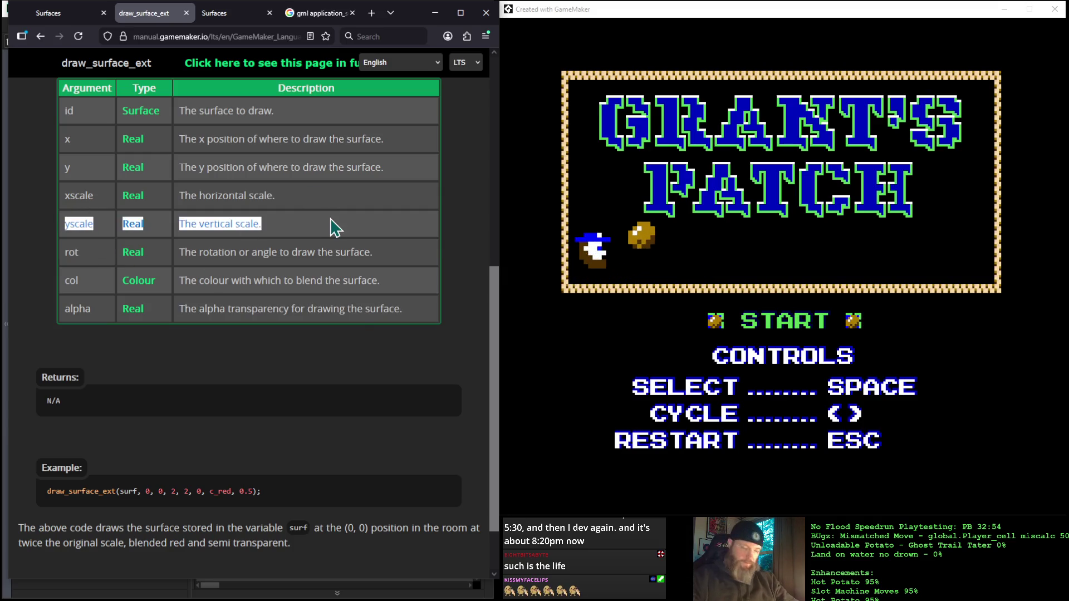
{"action": "left_click", "coordinate": [286, 225]}
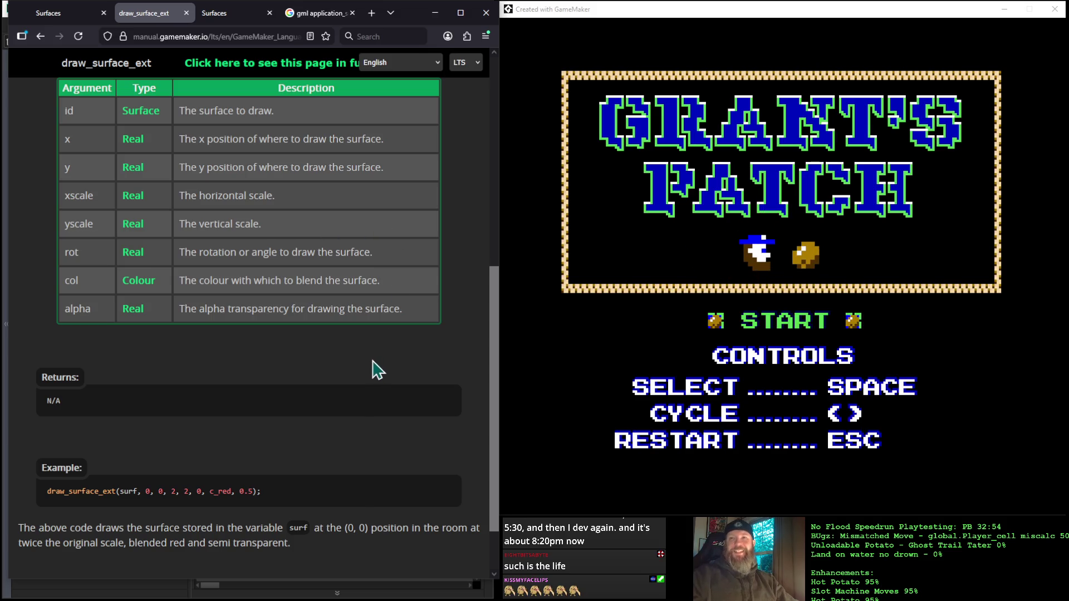
Select and copy the red-blended draw_surface_ext example call, then return to the IDE.
{"action": "scroll", "coordinate": [378, 370], "scroll_direction": "down", "scroll_amount": 1}
{"action": "scroll", "coordinate": [378, 370], "scroll_direction": "up", "scroll_amount": 4}
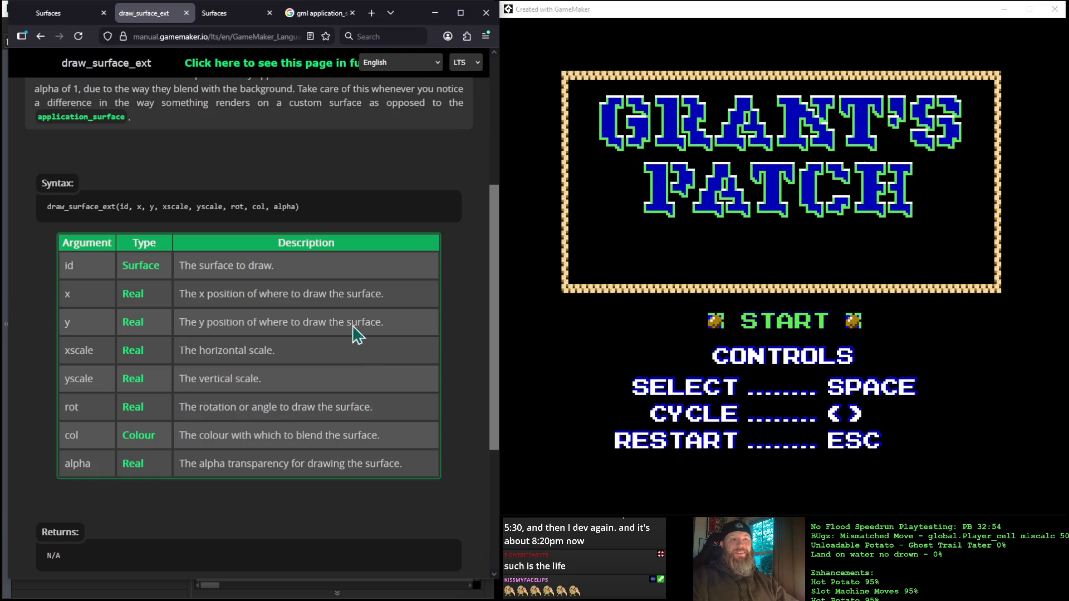
{"action": "scroll", "coordinate": [356, 290], "scroll_direction": "down", "scroll_amount": 3}
{"action": "scroll", "coordinate": [357, 290], "scroll_direction": "up", "scroll_amount": 3}
{"action": "scroll", "coordinate": [356, 290], "scroll_direction": "up", "scroll_amount": 3}
{"action": "scroll", "coordinate": [357, 289], "scroll_direction": "down", "scroll_amount": 5}
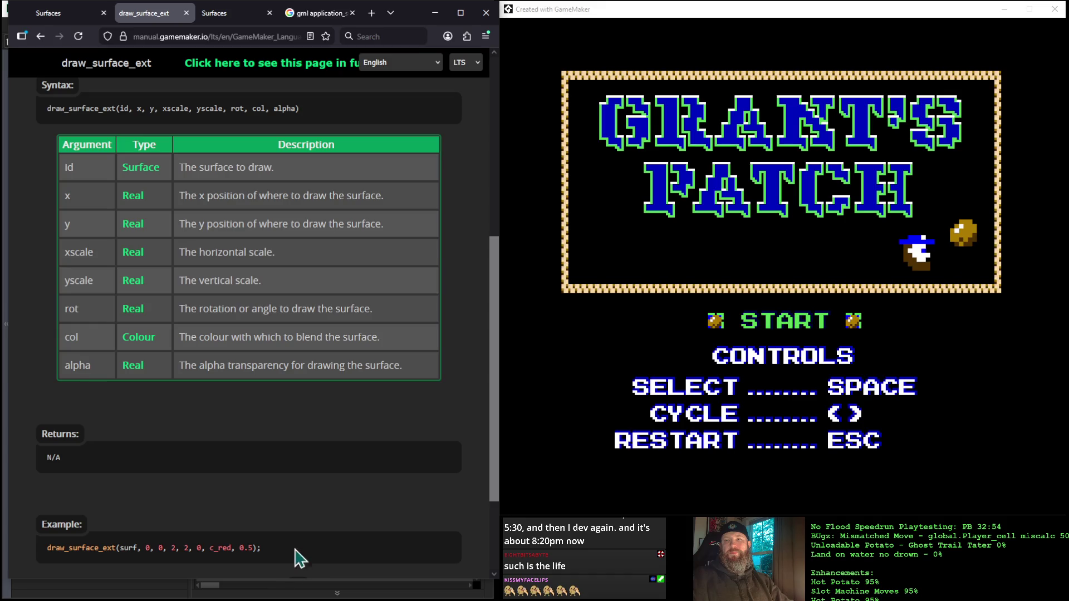
{"action": "left_click_drag", "start_coordinate": [273, 549], "coordinate": [48, 552]}
{"action": "key", "text": "ctrl+c"}
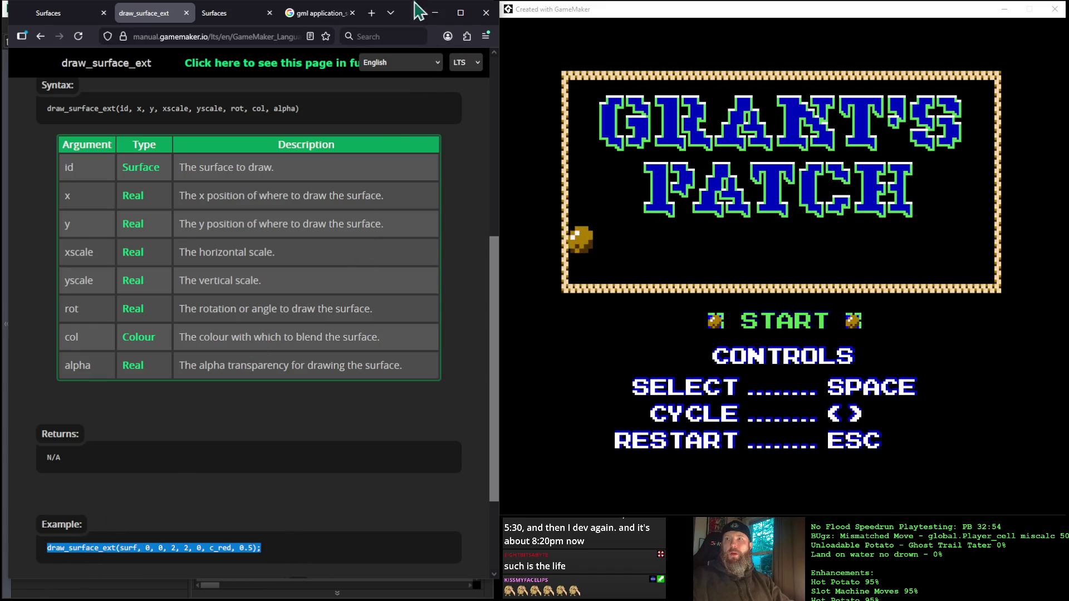
{"action": "left_click", "coordinate": [435, 12]}
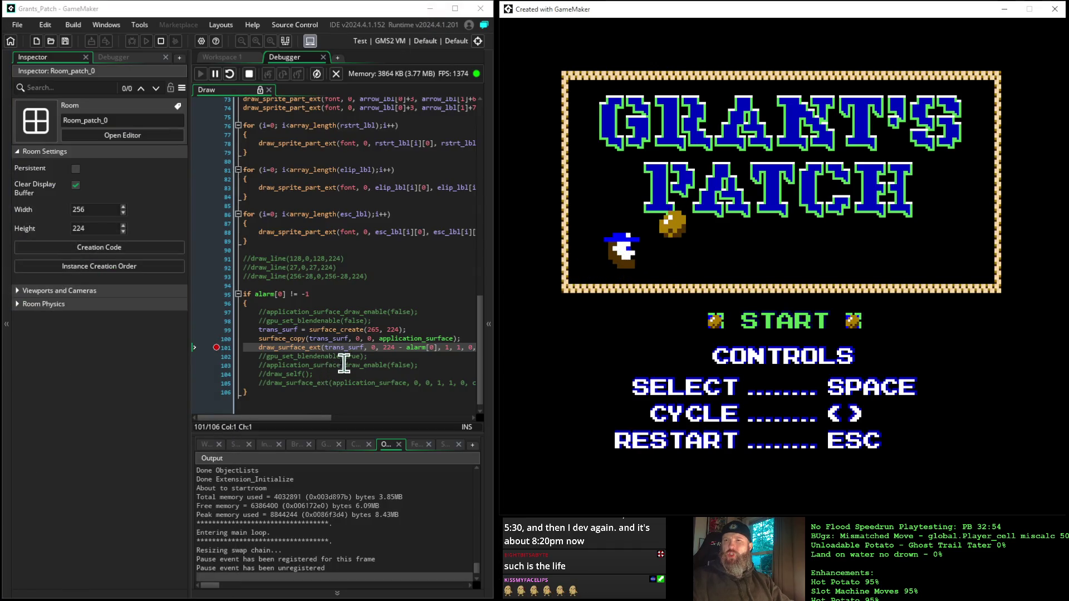
Stop the running game and paste the copied draw_surface_ext example as line 101.
{"action": "left_click", "coordinate": [468, 338]}
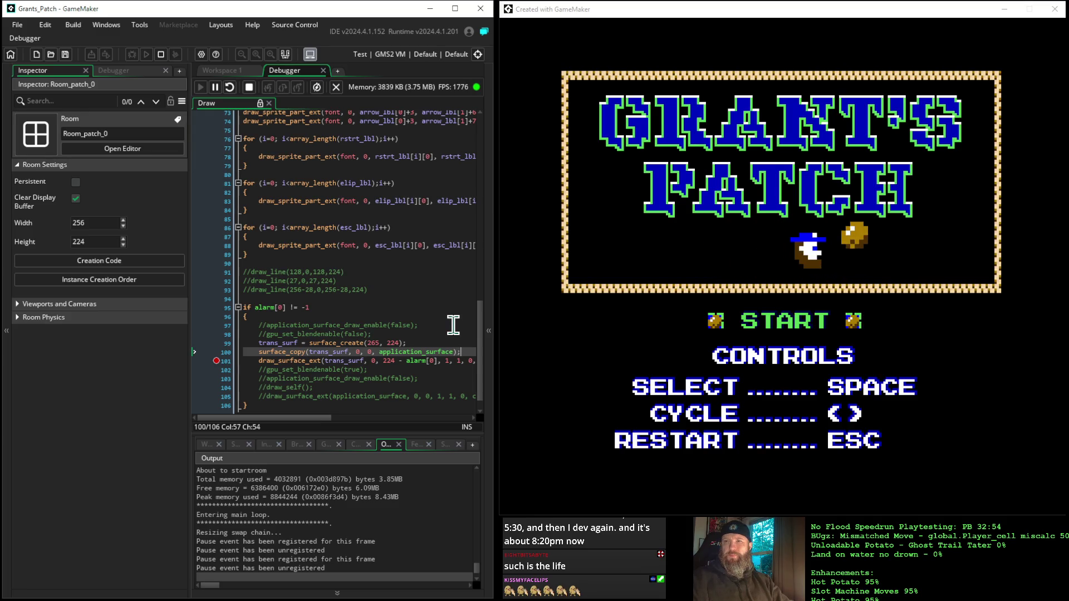
{"action": "left_click", "coordinate": [250, 88]}
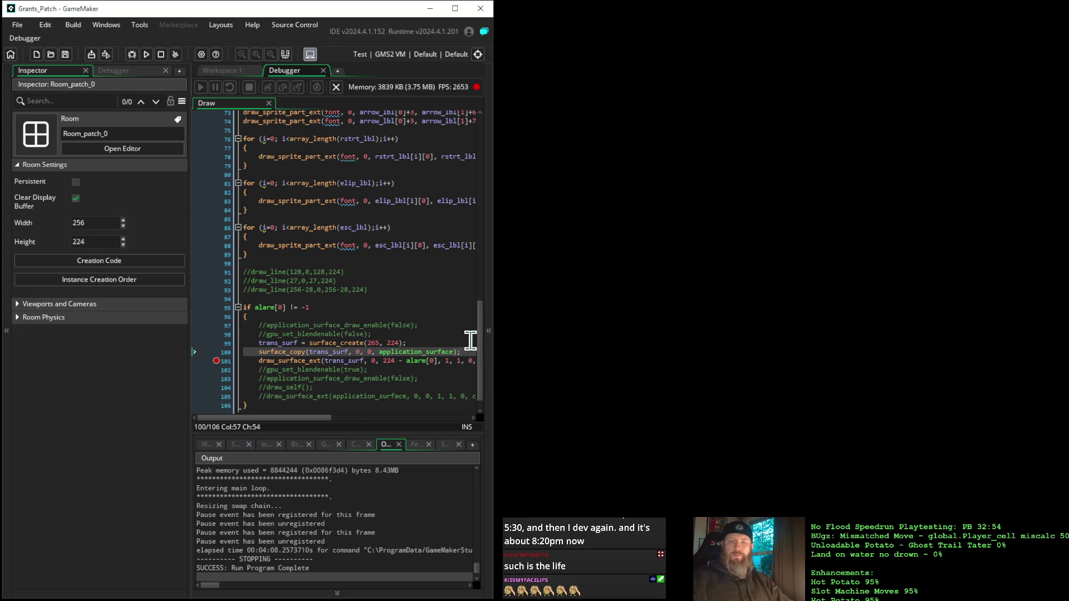
{"action": "key", "text": "Return"}
{"action": "key", "text": "ctrl+v"}
Replace the call's surf argument with application_surface.
{"action": "scroll", "coordinate": [470, 340], "scroll_direction": "down", "scroll_amount": 1}
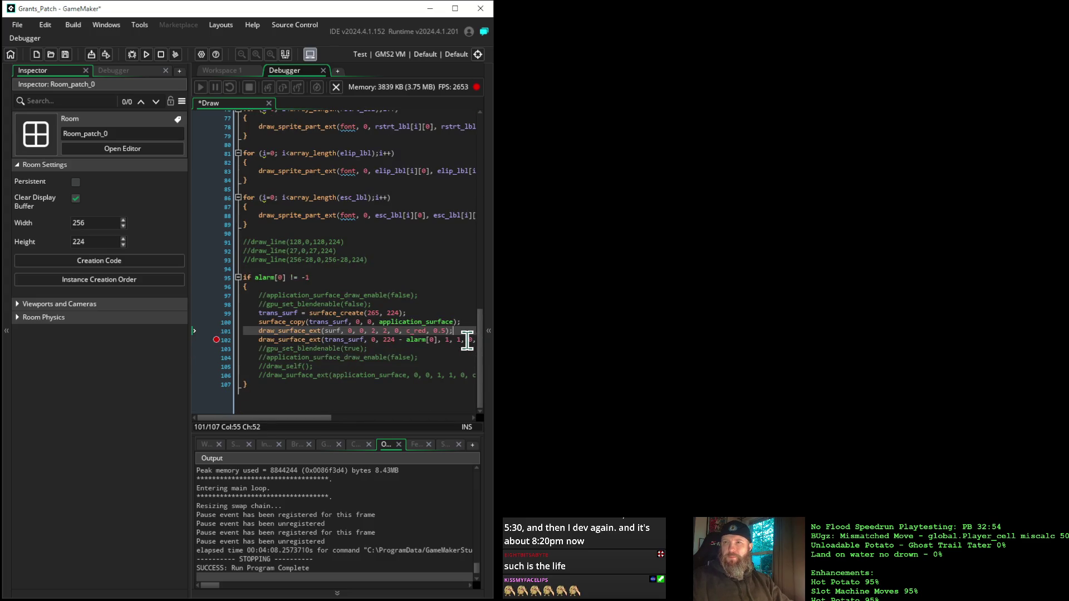
{"action": "left_click", "coordinate": [341, 331]}
{"action": "scroll", "coordinate": [342, 331], "scroll_direction": "up", "scroll_amount": 1}
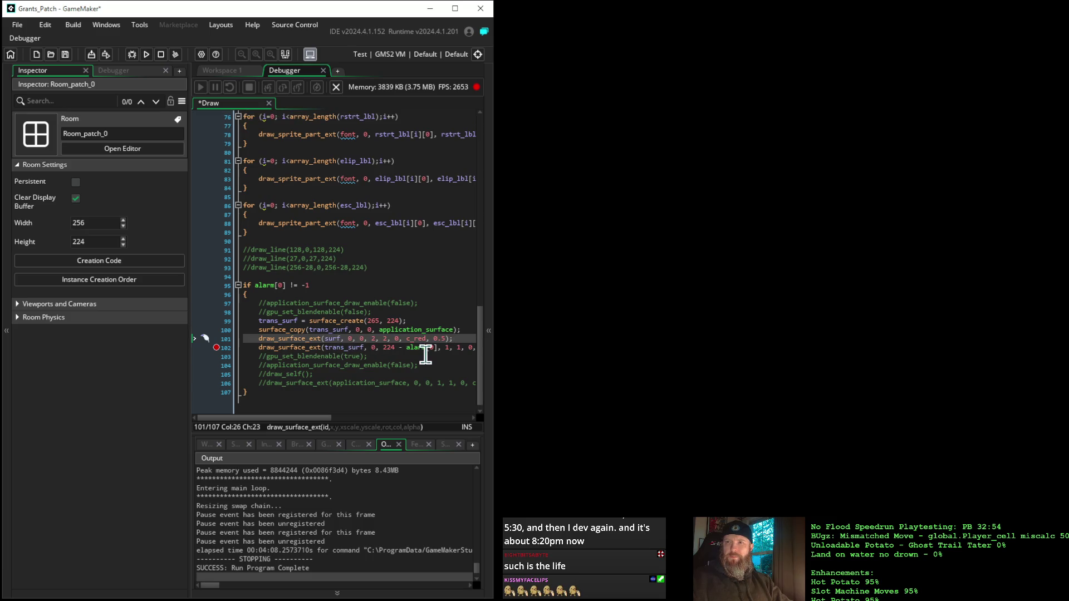
{"action": "key", "text": "BackSpace"}
{"action": "key", "text": "BackSpace"}
{"action": "key", "text": "BackSpace"}
{"action": "type", "text": "application"}
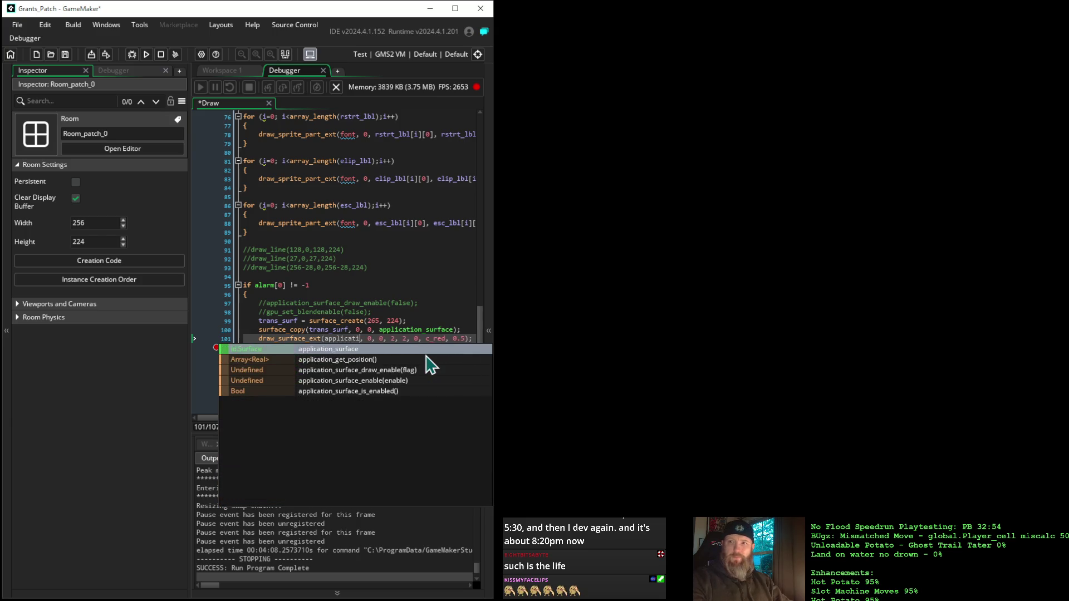
{"action": "key", "text": "Return"}
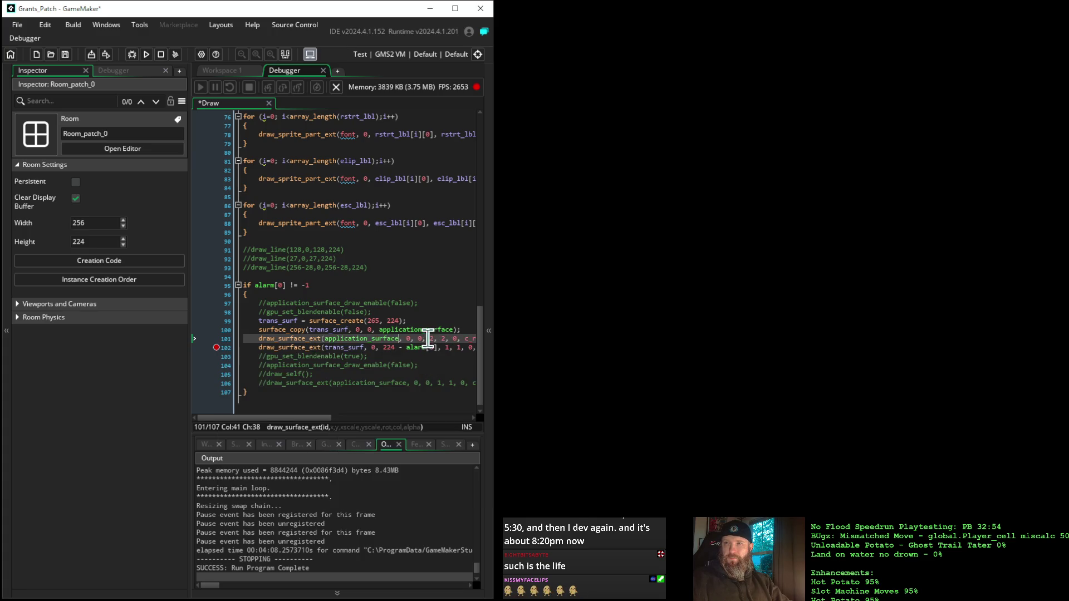
Change the xscale and yscale arguments to 1 and run the game in debug.
{"action": "mouse_move", "coordinate": [308, 339]}
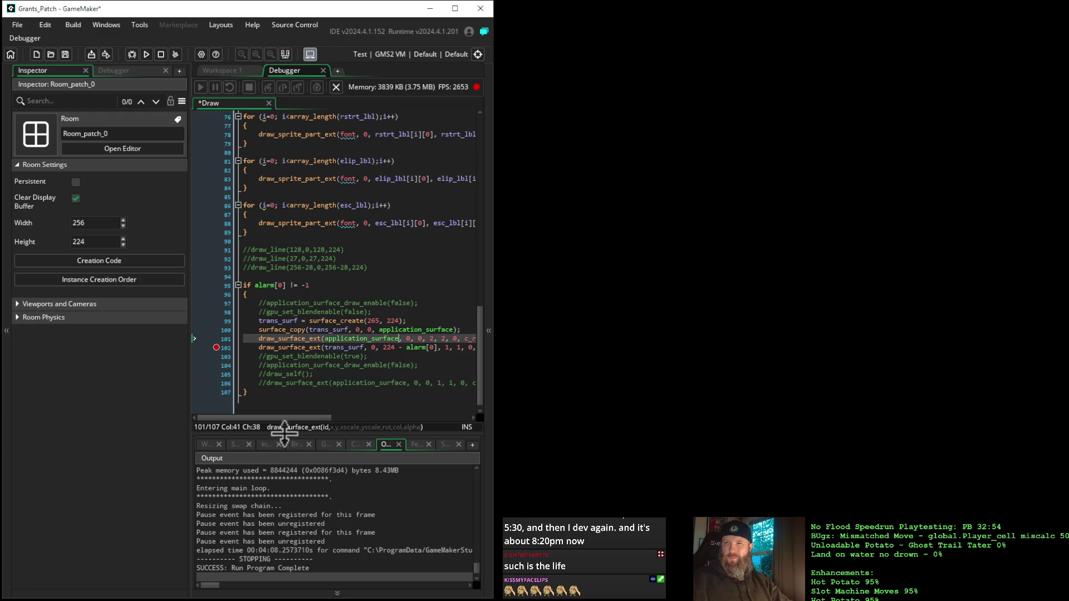
{"action": "mouse_move", "coordinate": [287, 418]}
{"action": "left_mouse_down"}
{"action": "mouse_move", "coordinate": [340, 435]}
{"action": "mouse_move", "coordinate": [330, 434]}
{"action": "left_mouse_up"}
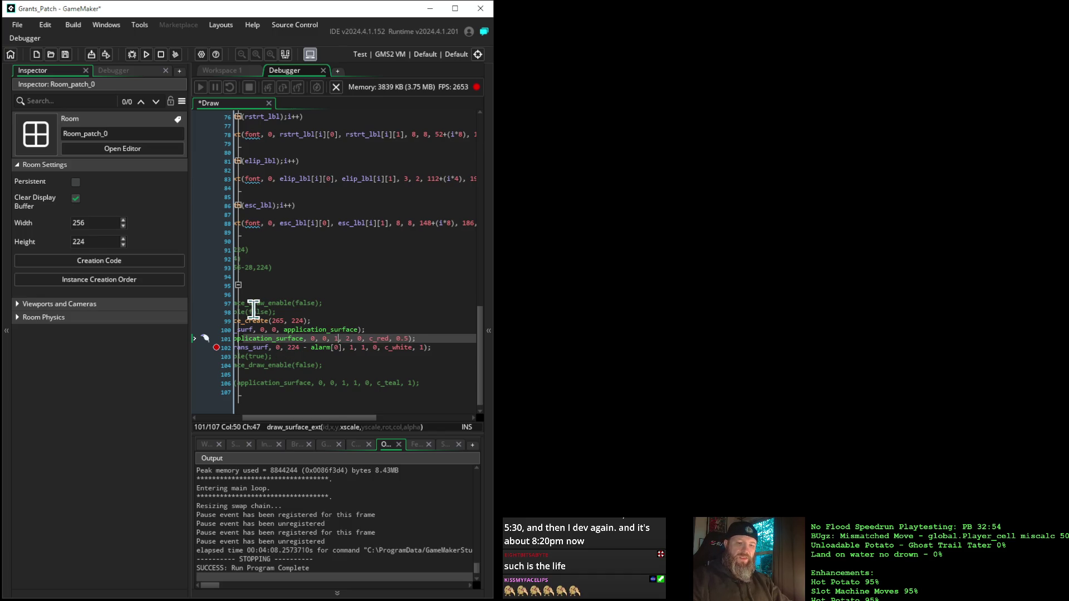
{"action": "type", "text": "1"}
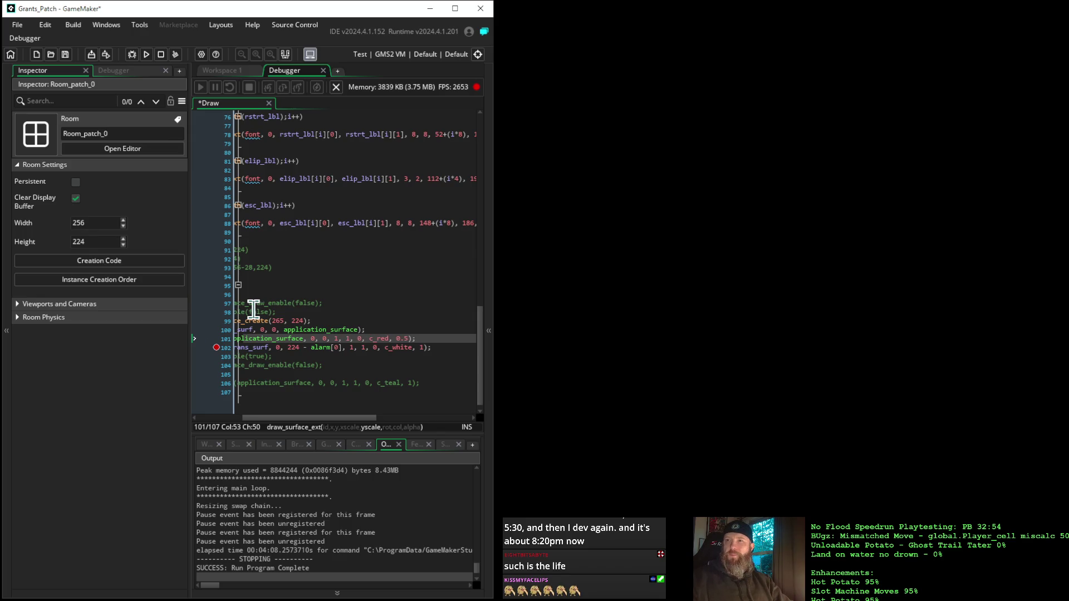
{"action": "left_click_drag", "start_coordinate": [250, 425], "coordinate": [182, 432]}
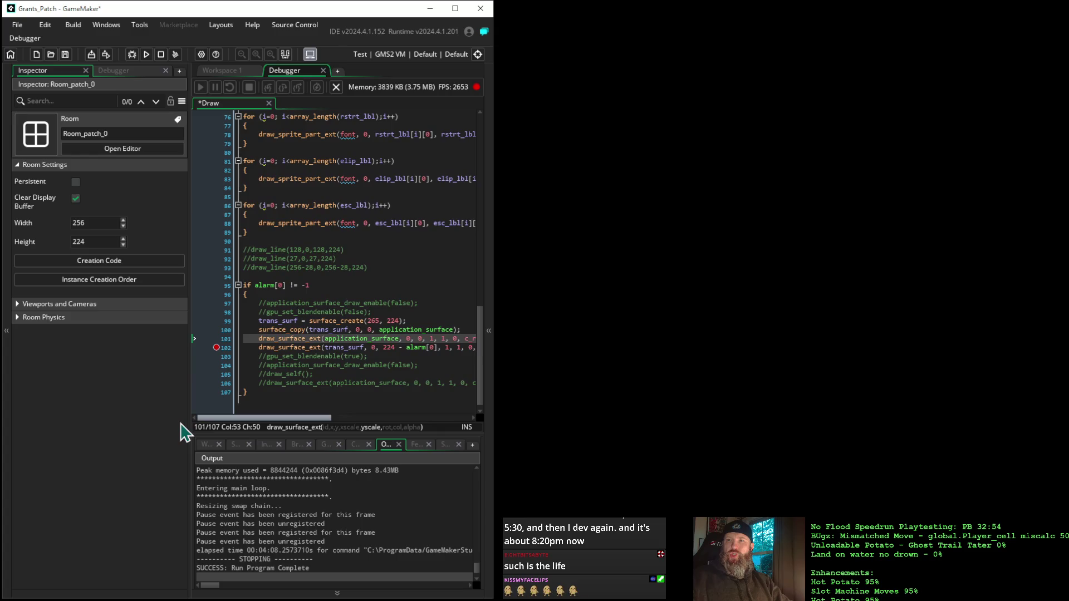
{"action": "left_click", "coordinate": [132, 55]}
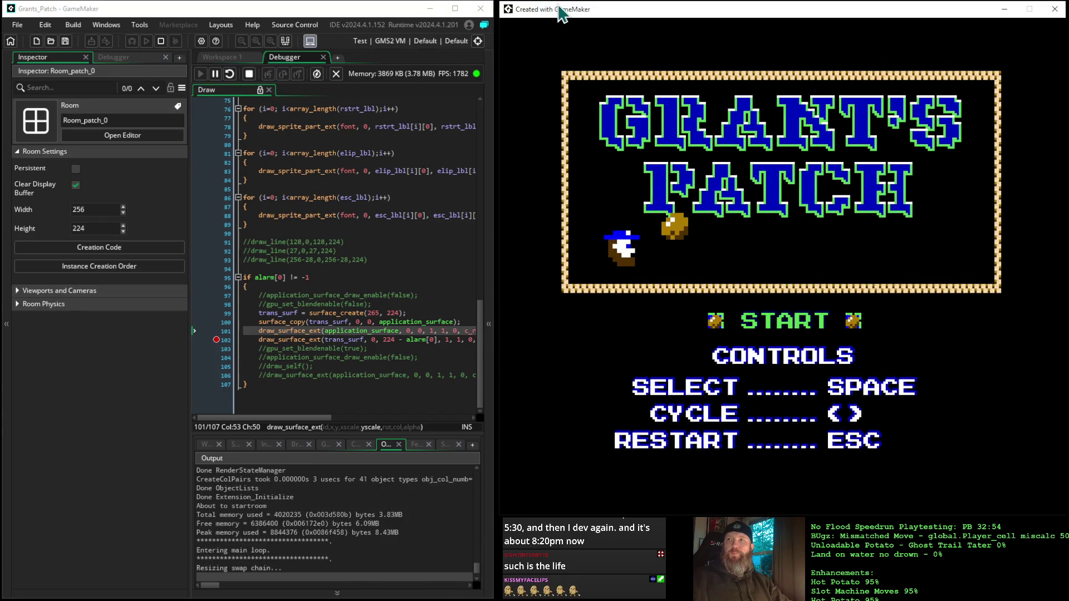
Trigger the title transition, step the red-tinted slide frame by frame, then stop the game.
{"action": "key", "text": "space"}
{"action": "left_click", "coordinate": [202, 88]}
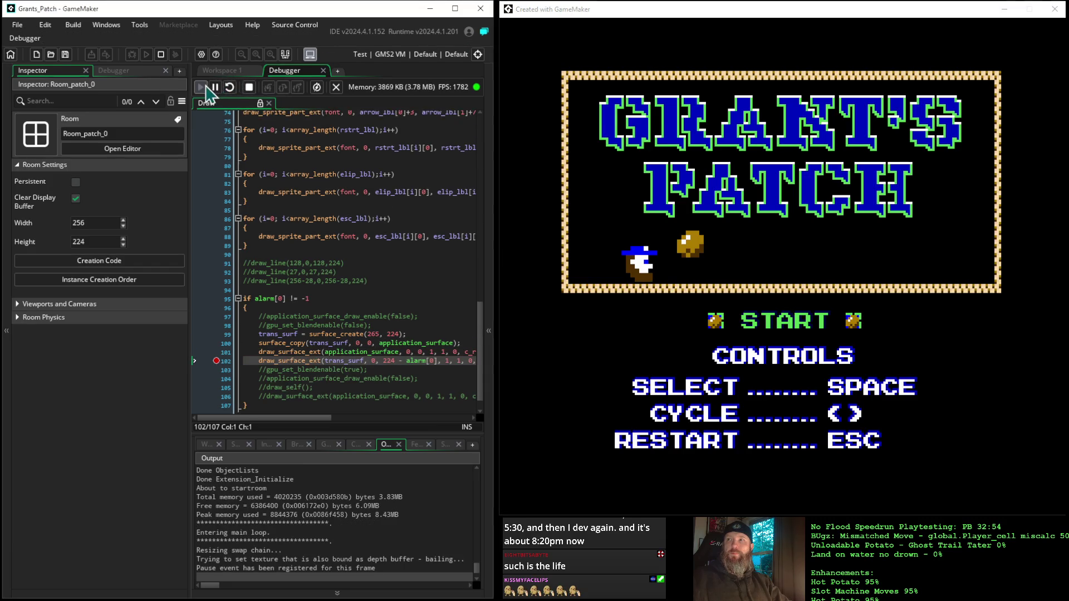
{"action": "left_click", "coordinate": [201, 88]}
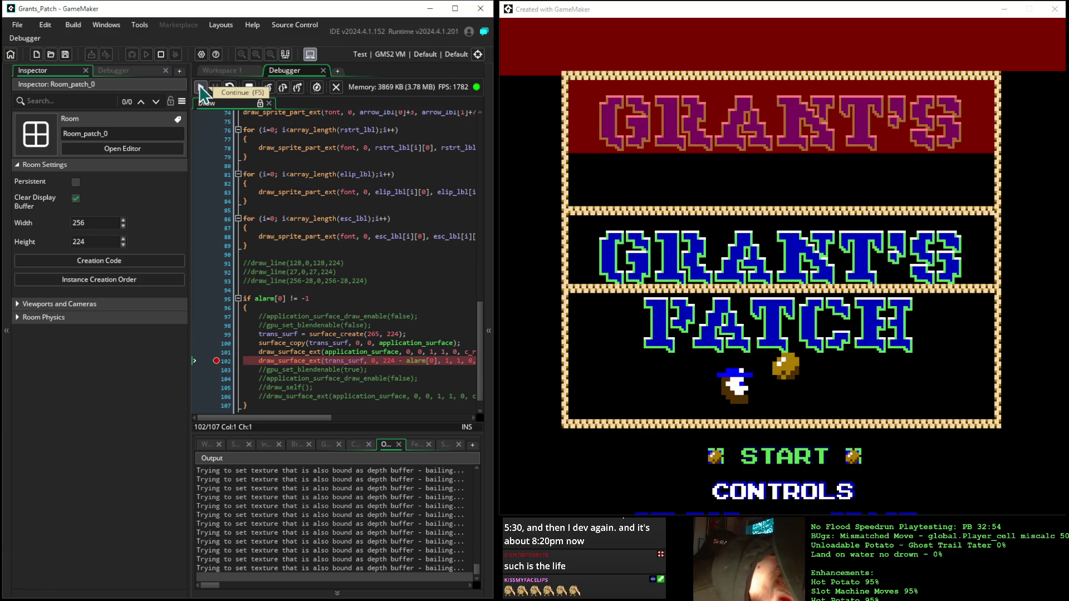
{"action": "left_click", "coordinate": [202, 88]}
{"action": "left_click", "coordinate": [201, 88]}
{"action": "left_click", "coordinate": [202, 88]}
{"action": "left_click", "coordinate": [201, 88]}
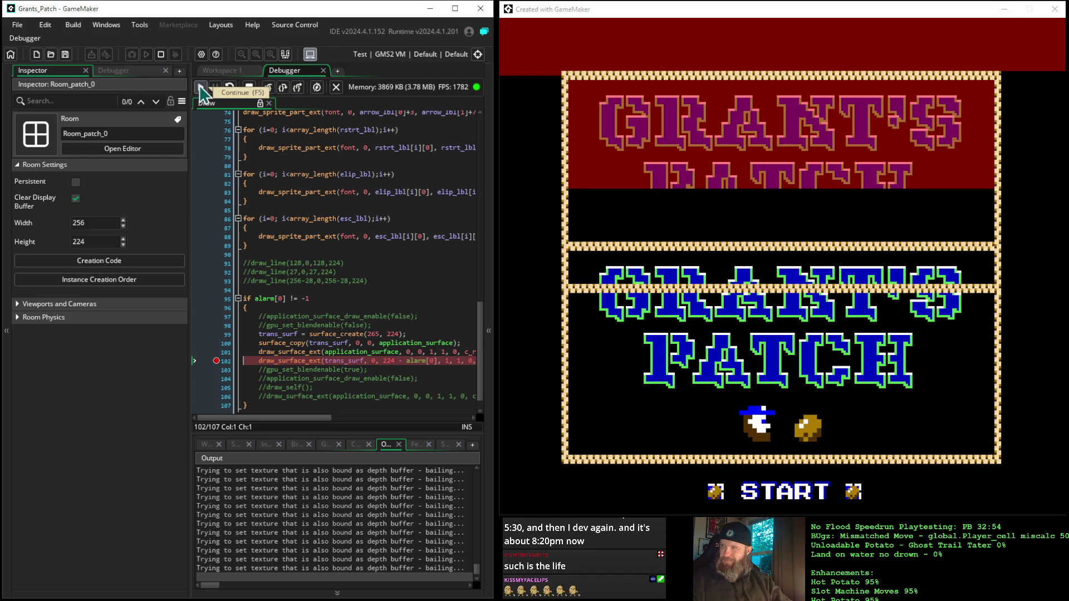
{"action": "left_click", "coordinate": [201, 88]}
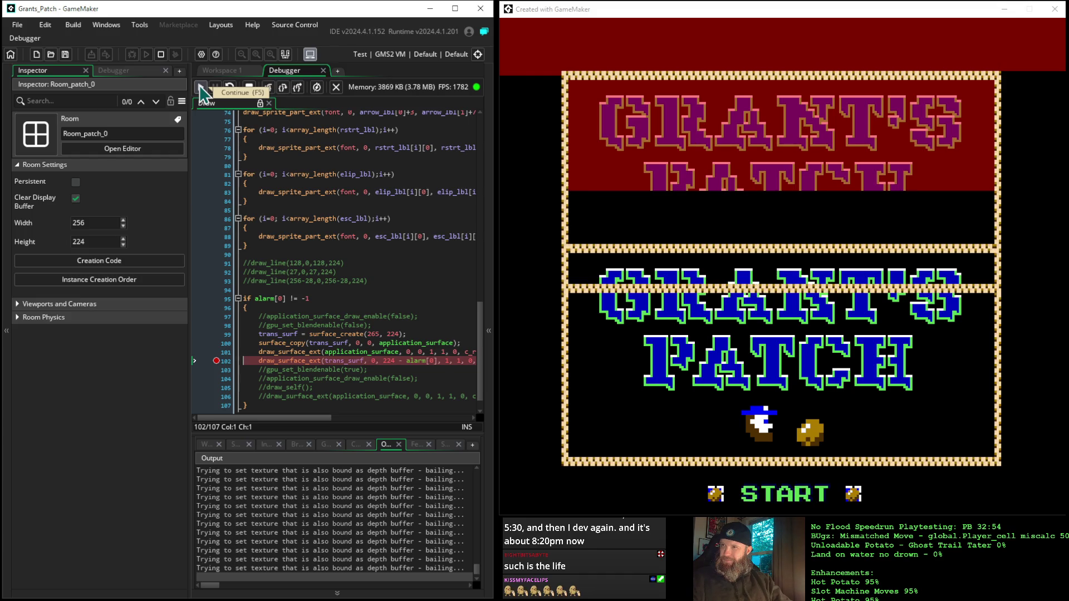
{"action": "left_click", "coordinate": [202, 88]}
{"action": "left_click", "coordinate": [202, 88]}
{"action": "left_click", "coordinate": [202, 88]}
{"action": "left_click", "coordinate": [202, 88]}
{"action": "left_click", "coordinate": [202, 88]}
{"action": "left_click", "coordinate": [202, 87]}
{"action": "left_click", "coordinate": [202, 88]}
{"action": "left_click", "coordinate": [202, 88]}
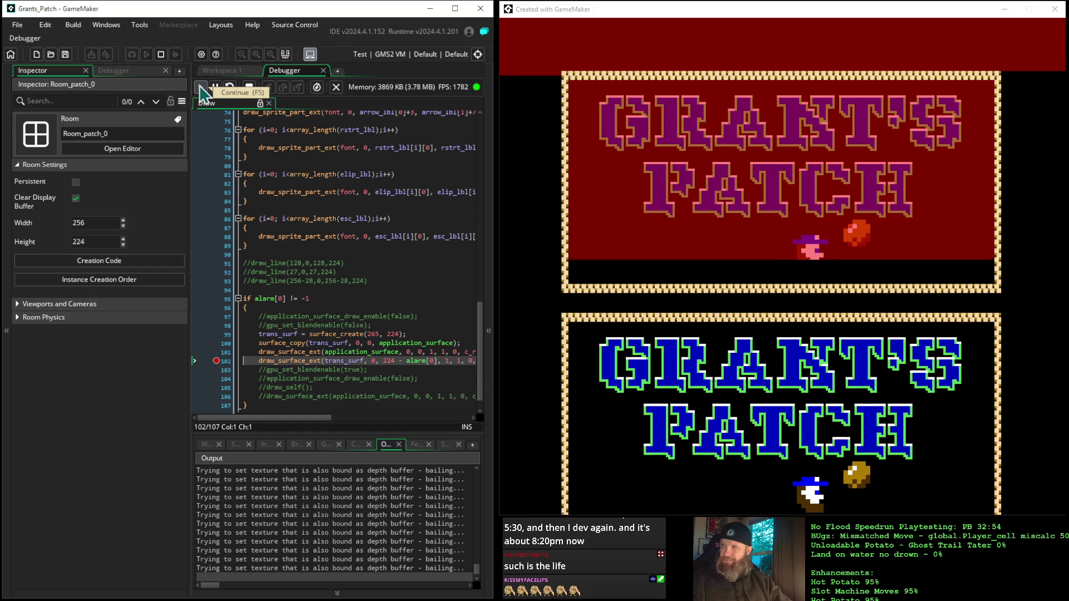
{"action": "left_click", "coordinate": [202, 88]}
{"action": "left_click", "coordinate": [201, 88]}
{"action": "left_click", "coordinate": [202, 88]}
{"action": "left_click", "coordinate": [201, 88]}
{"action": "left_click", "coordinate": [201, 88]}
{"action": "left_click", "coordinate": [201, 88]}
{"action": "left_click", "coordinate": [201, 88]}
{"action": "left_click", "coordinate": [202, 88]}
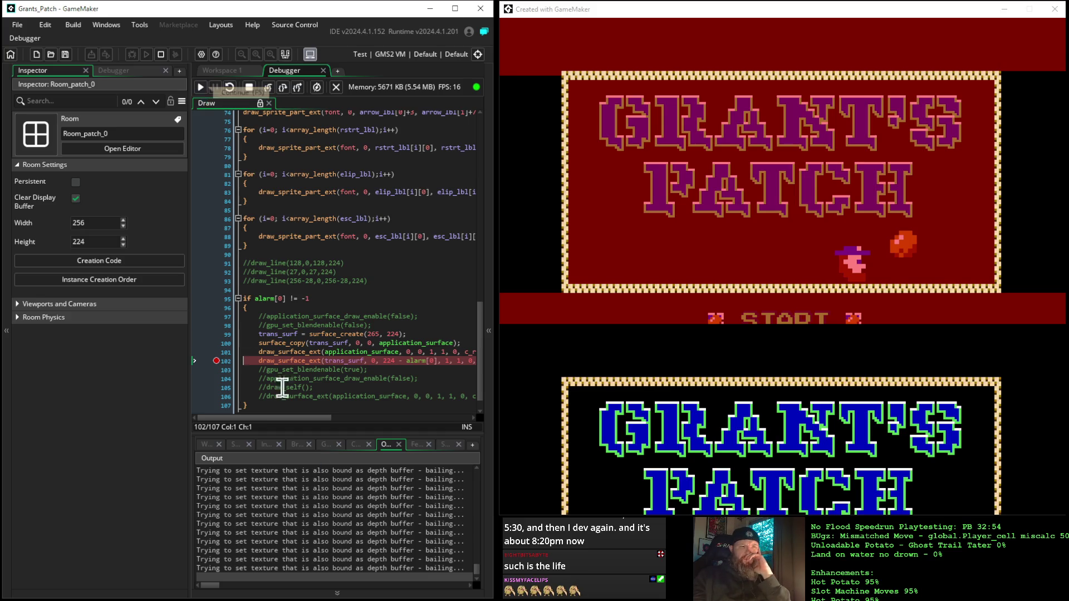
{"action": "left_click_drag", "start_coordinate": [274, 419], "coordinate": [342, 425]}
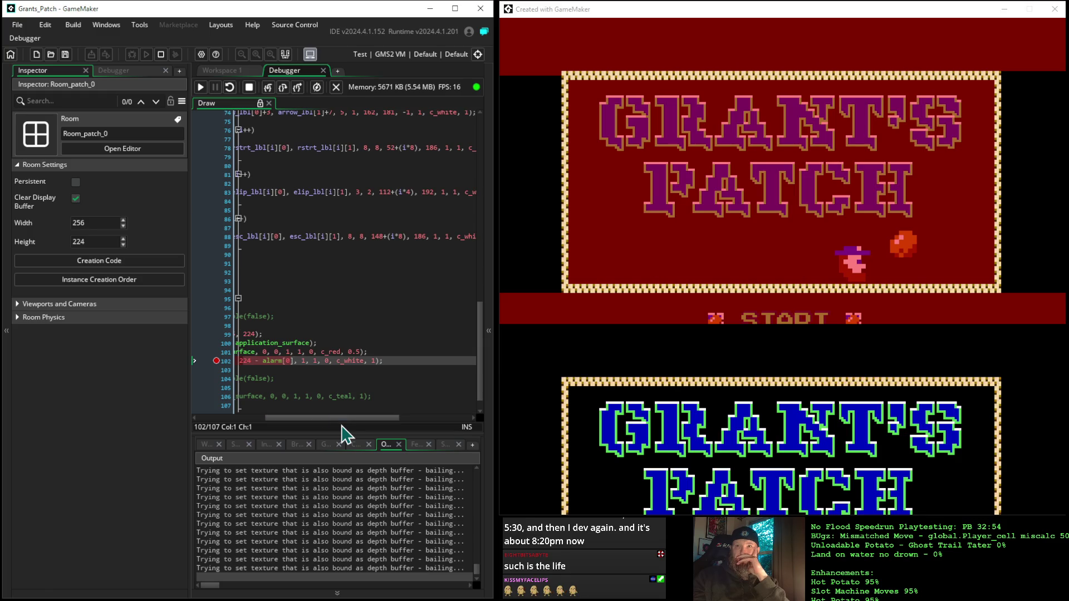
{"action": "left_click", "coordinate": [249, 87]}
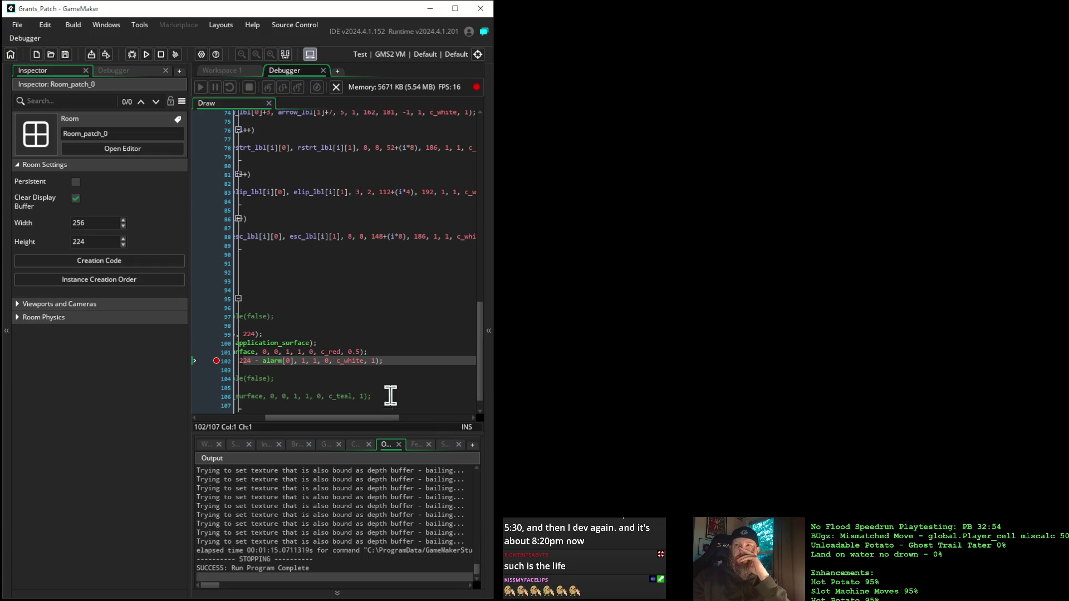
Change line 101's tint colour from c_red to c_black and run the game again.
{"action": "left_click", "coordinate": [337, 352]}
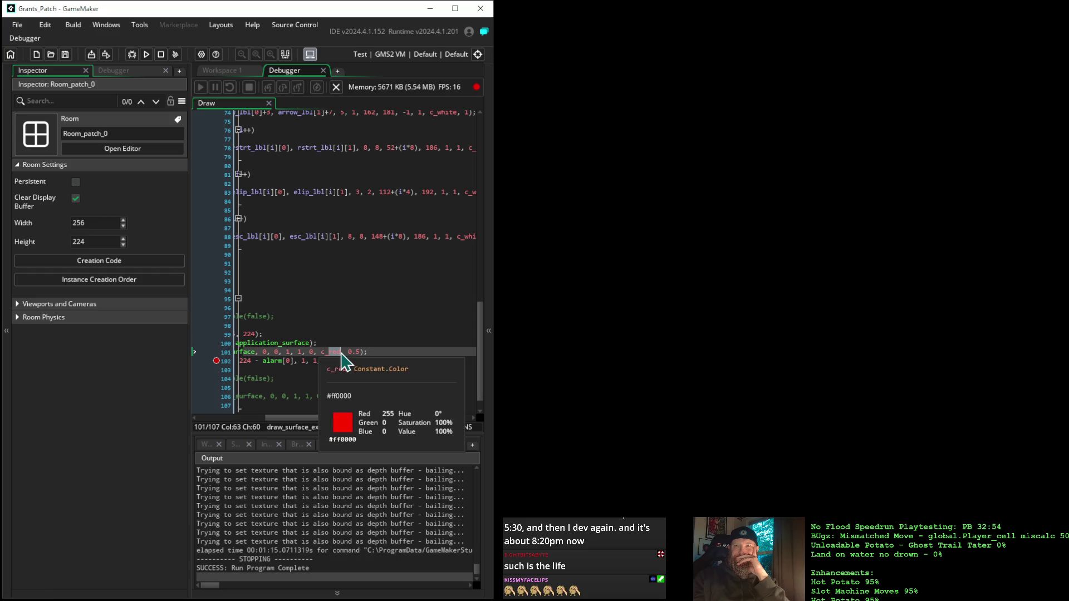
{"action": "type", "text": "bla"}
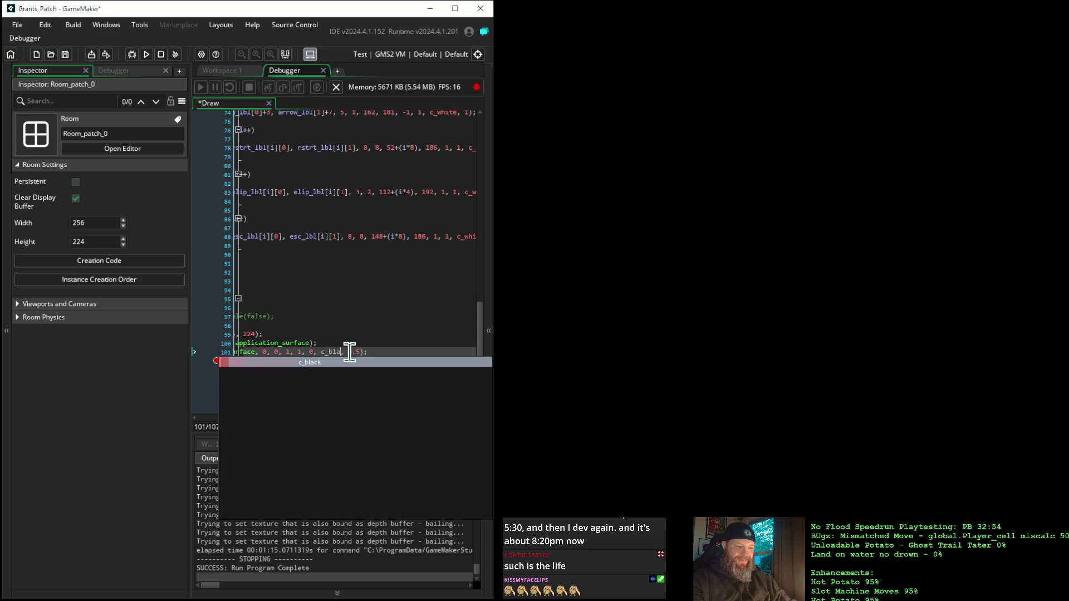
{"action": "key", "text": "Return"}
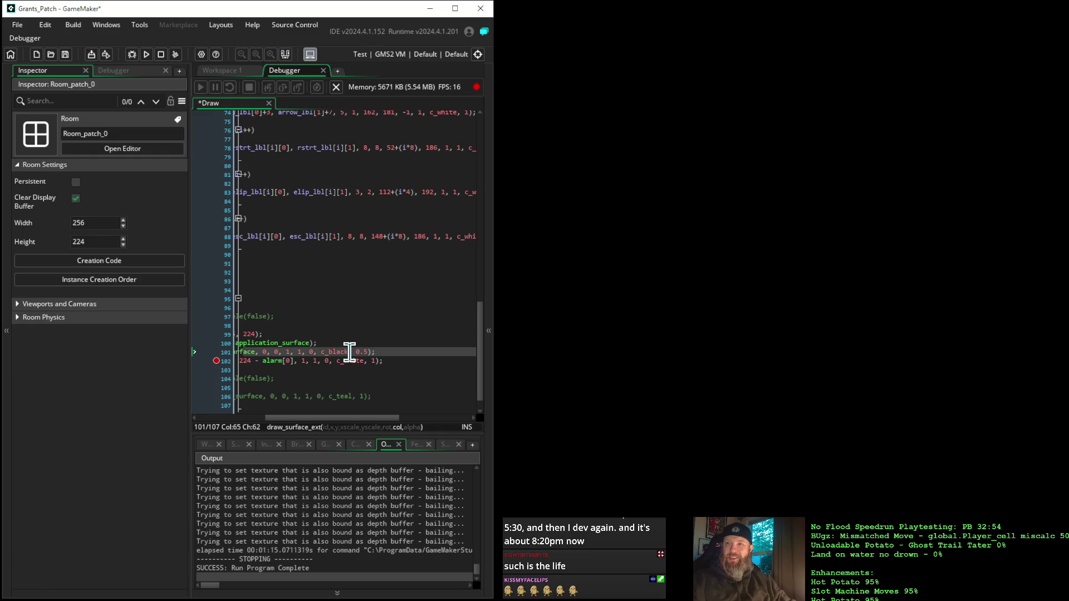
{"action": "key", "text": "Right"}
{"action": "key", "text": "Right"}
{"action": "key", "text": "Right"}
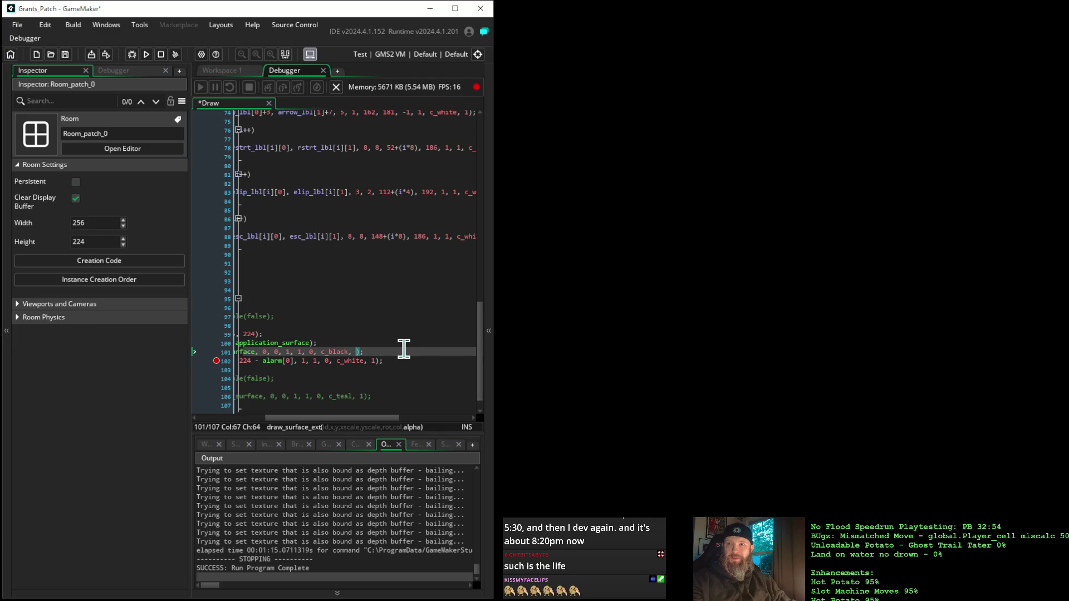
{"action": "left_click_drag", "start_coordinate": [351, 419], "coordinate": [205, 407]}
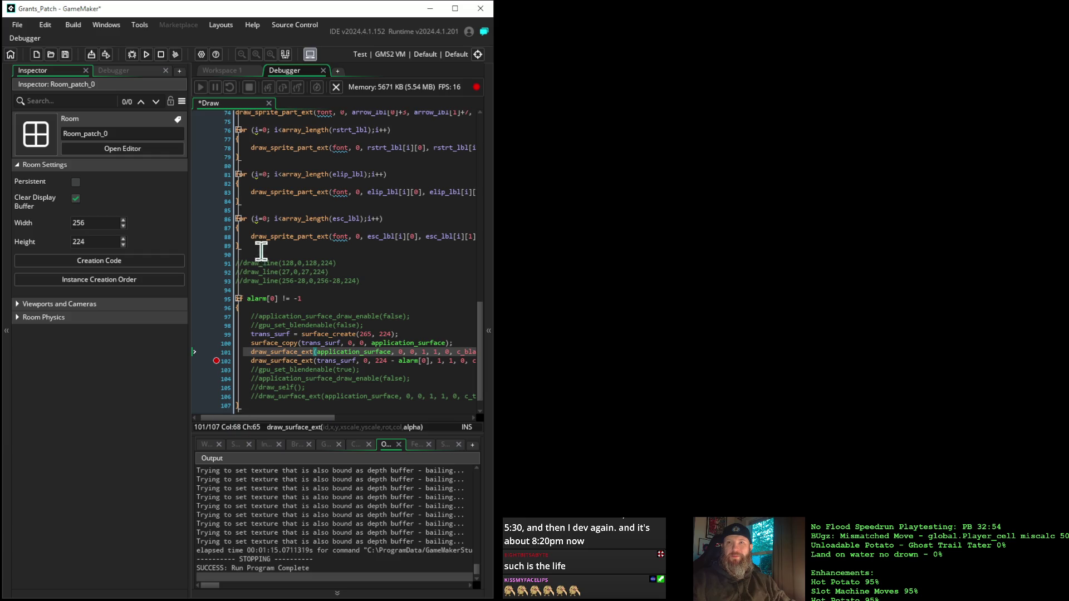
{"action": "left_click", "coordinate": [147, 56]}
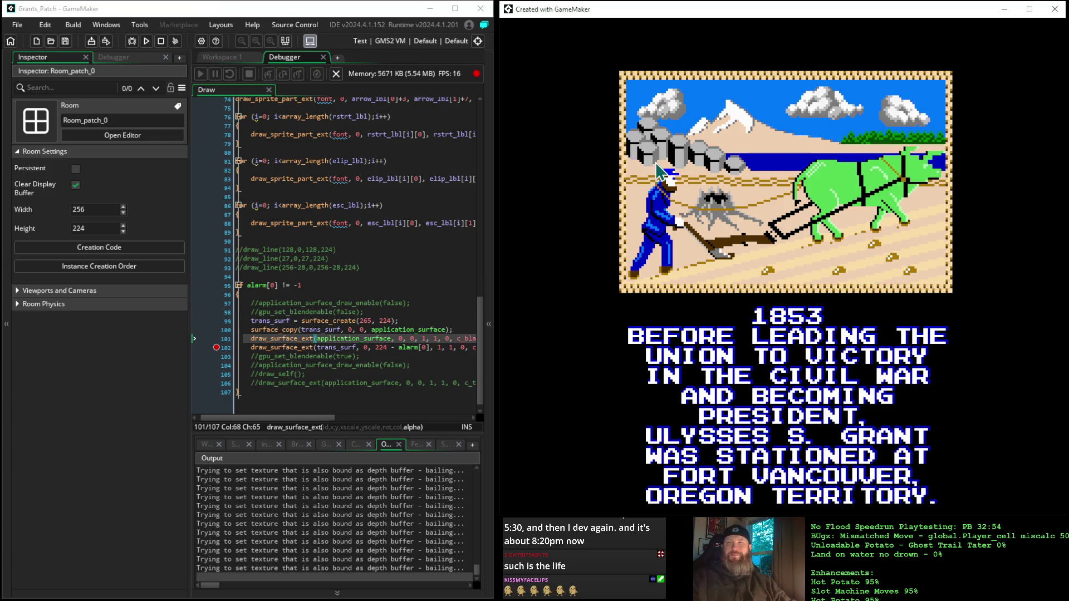
Close the game window after the 1853 intro, relaunch the game, and open the asset list.
{"action": "left_click", "coordinate": [1054, 9]}
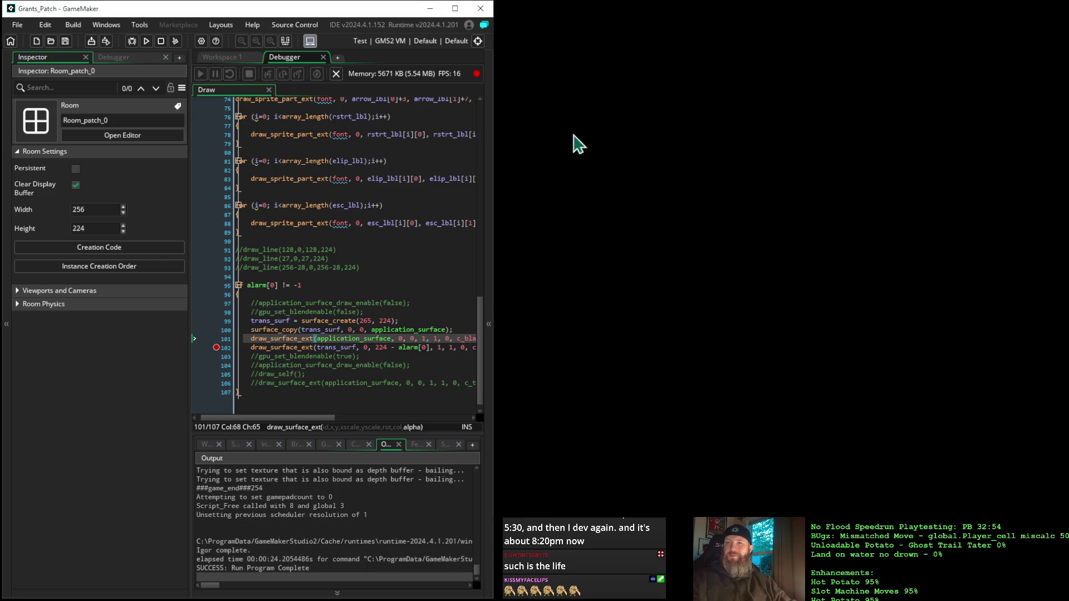
{"action": "left_click", "coordinate": [147, 41]}
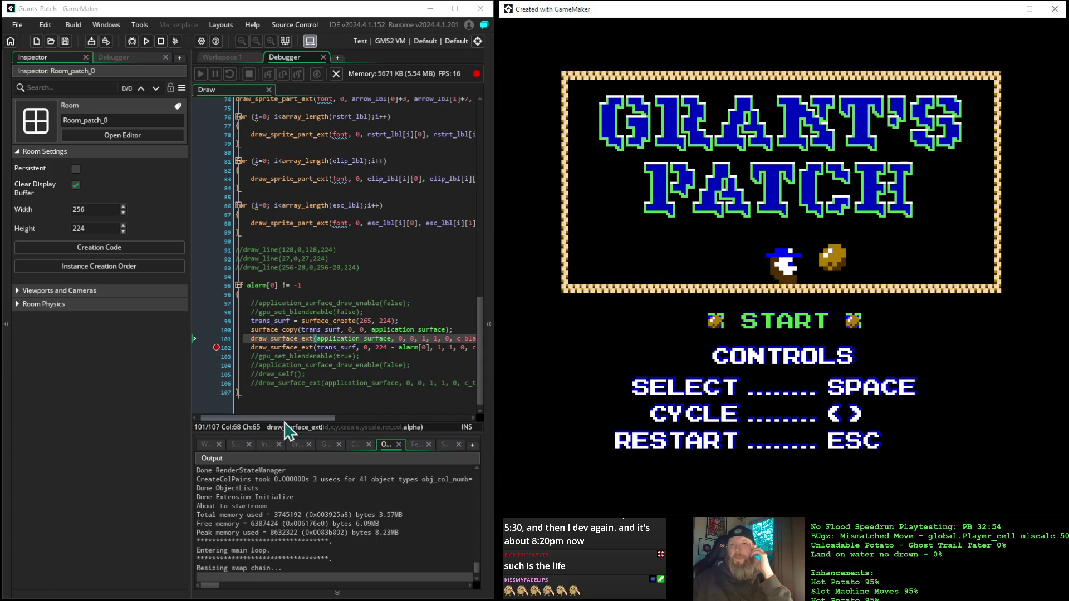
{"action": "left_click", "coordinate": [489, 218]}
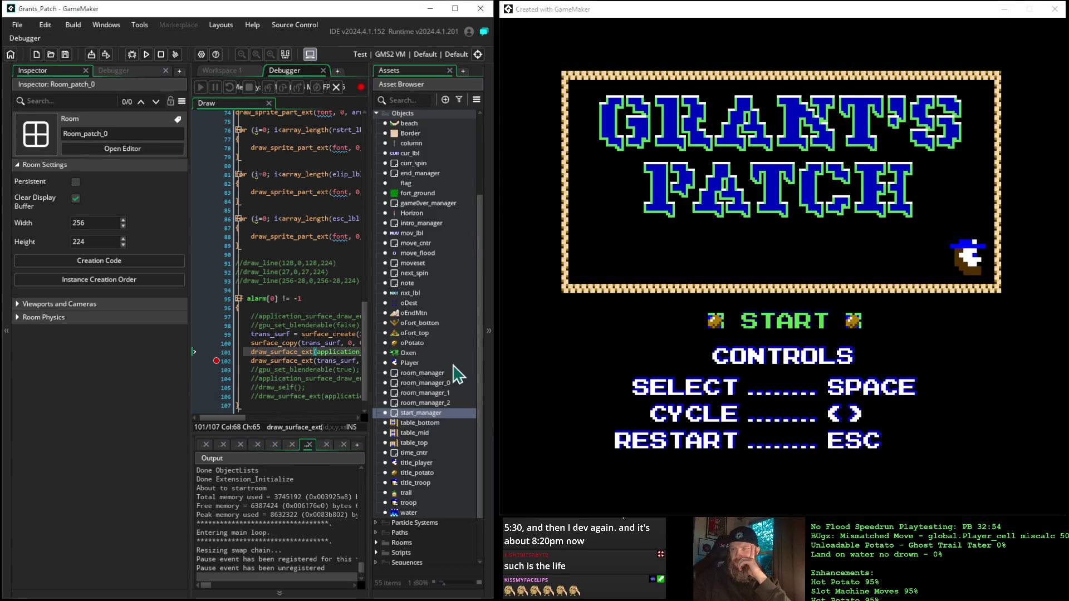
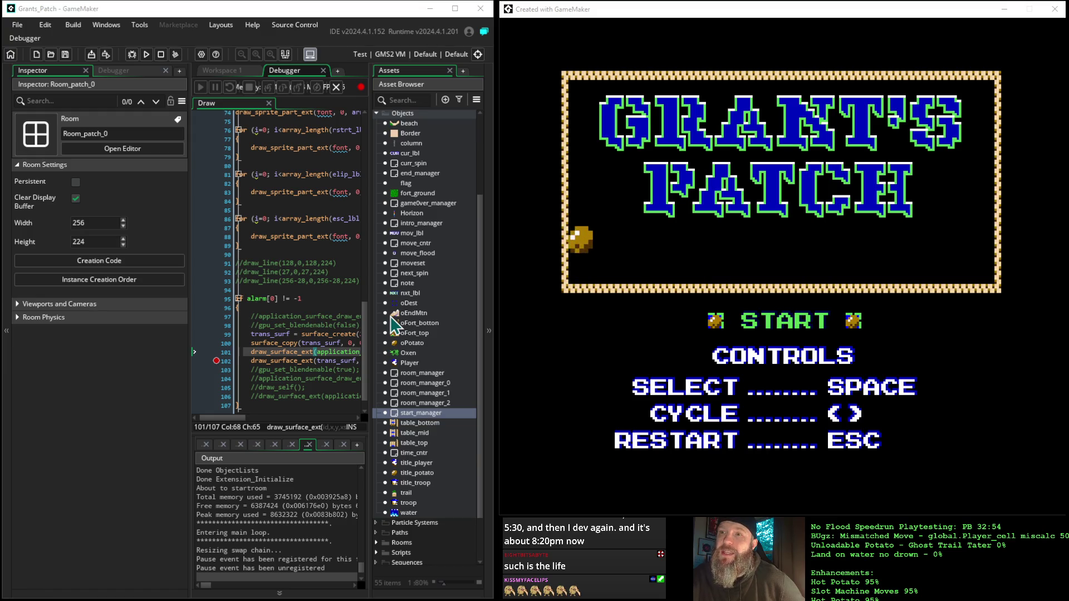
Open the Room_title room from the Rooms folder.
{"action": "scroll", "coordinate": [390, 316], "scroll_direction": "down", "scroll_amount": 2}
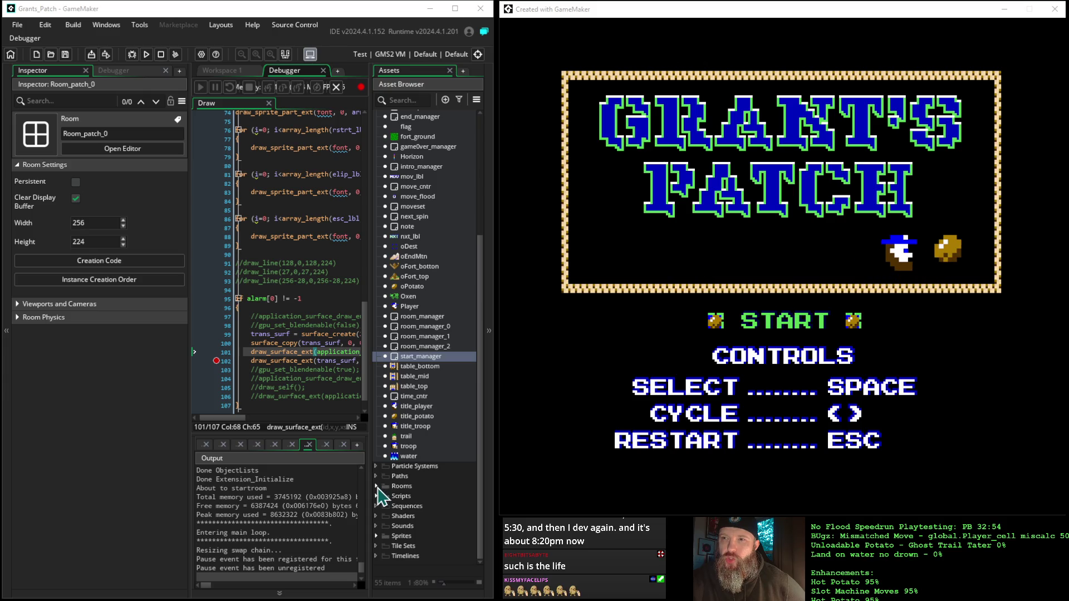
{"action": "left_click", "coordinate": [377, 486]}
{"action": "scroll", "coordinate": [381, 500], "scroll_direction": "down", "scroll_amount": 2}
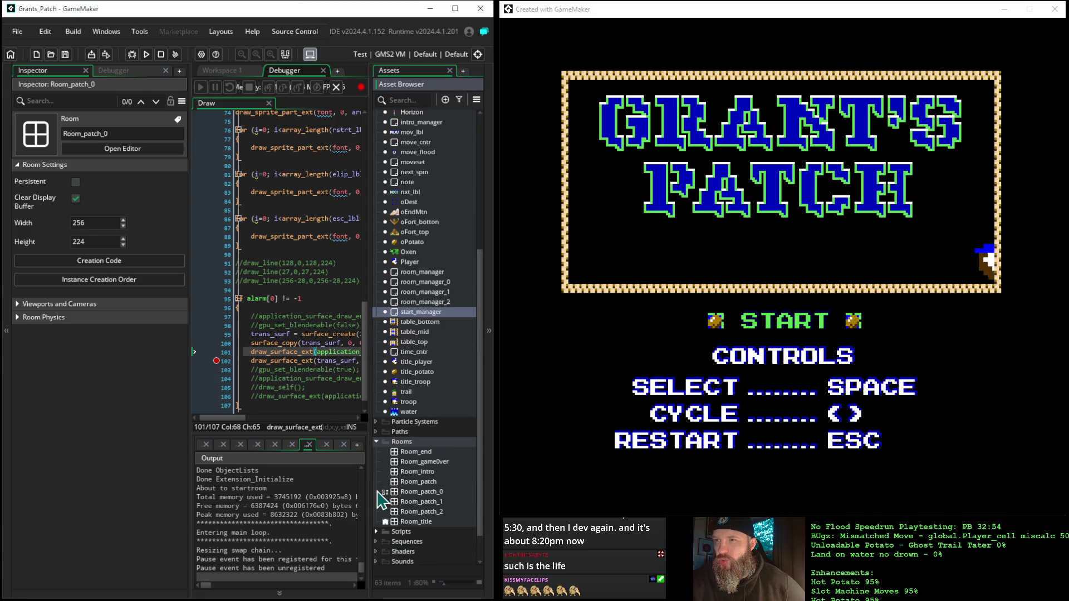
{"action": "double_click", "coordinate": [406, 524]}
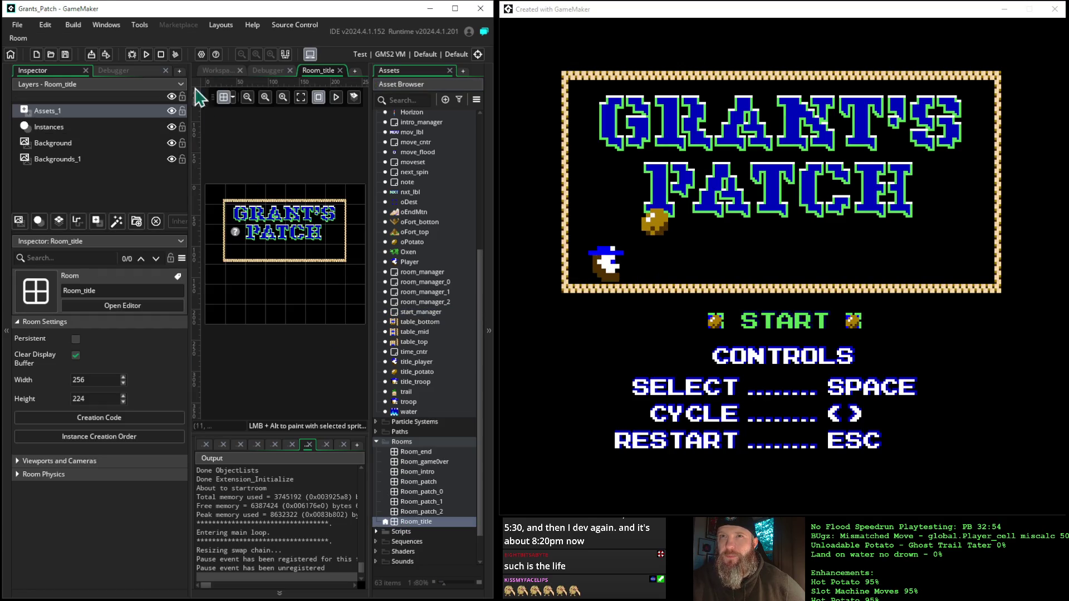
Hide the Assets_1 layer holding the title plaque and relaunch the game in debug mode.
{"action": "left_click", "coordinate": [62, 131]}
{"action": "left_click", "coordinate": [60, 112]}
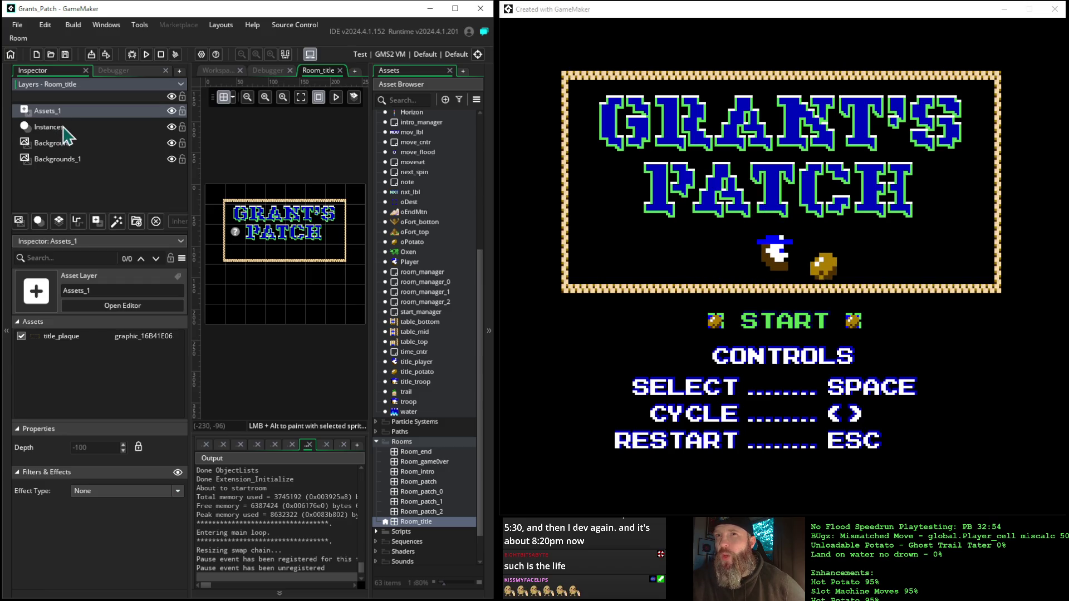
{"action": "left_click", "coordinate": [65, 128]}
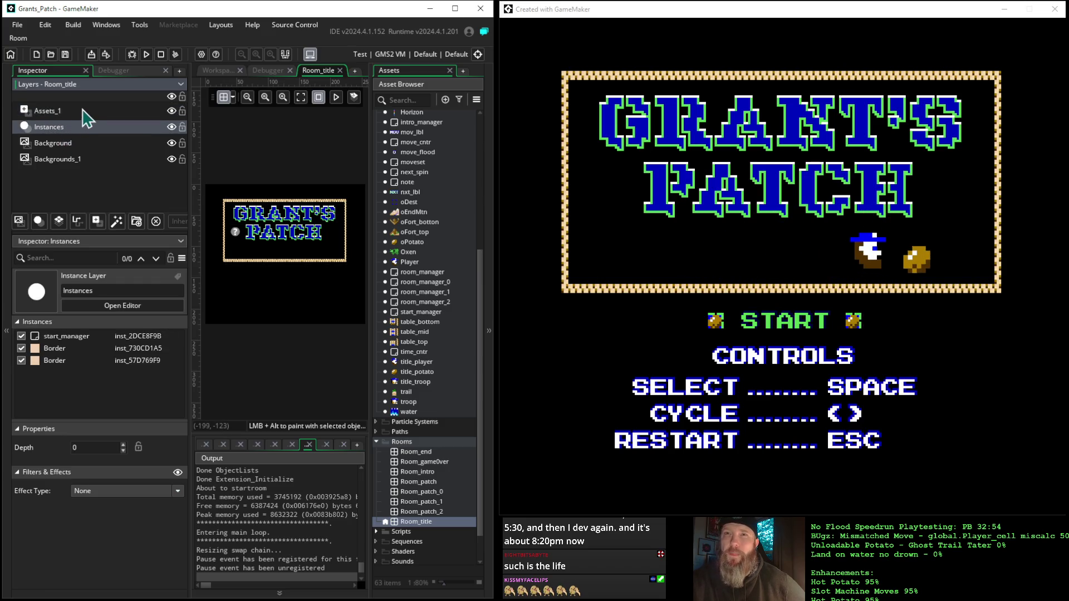
{"action": "left_click", "coordinate": [79, 115]}
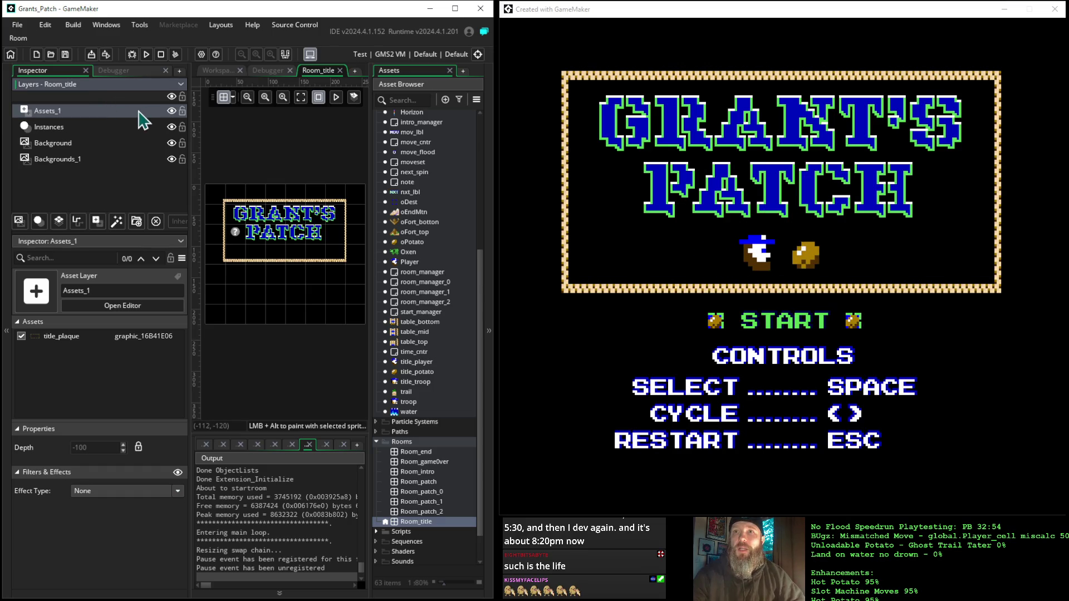
{"action": "left_click", "coordinate": [171, 111]}
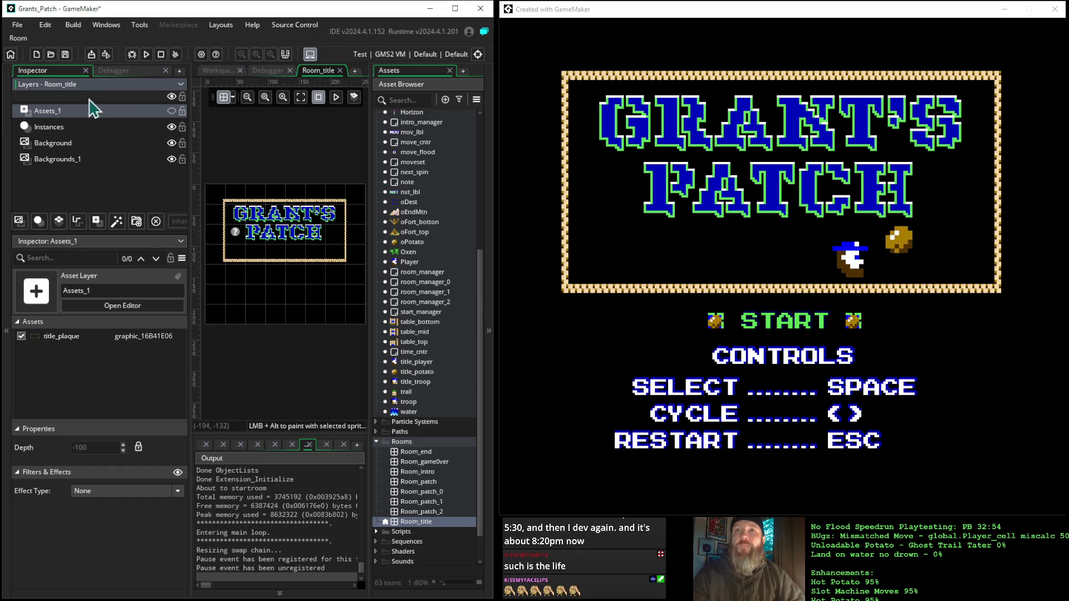
{"action": "left_click", "coordinate": [133, 53]}
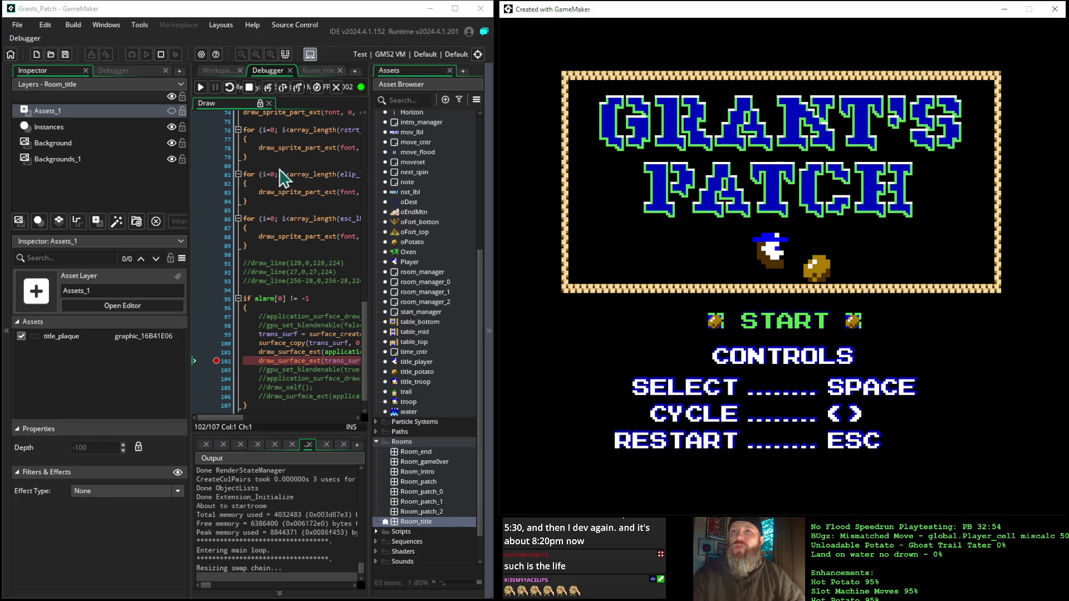
Resume the game past the breakpoint, then stop it and run it fresh.
{"action": "left_click", "coordinate": [203, 93]}
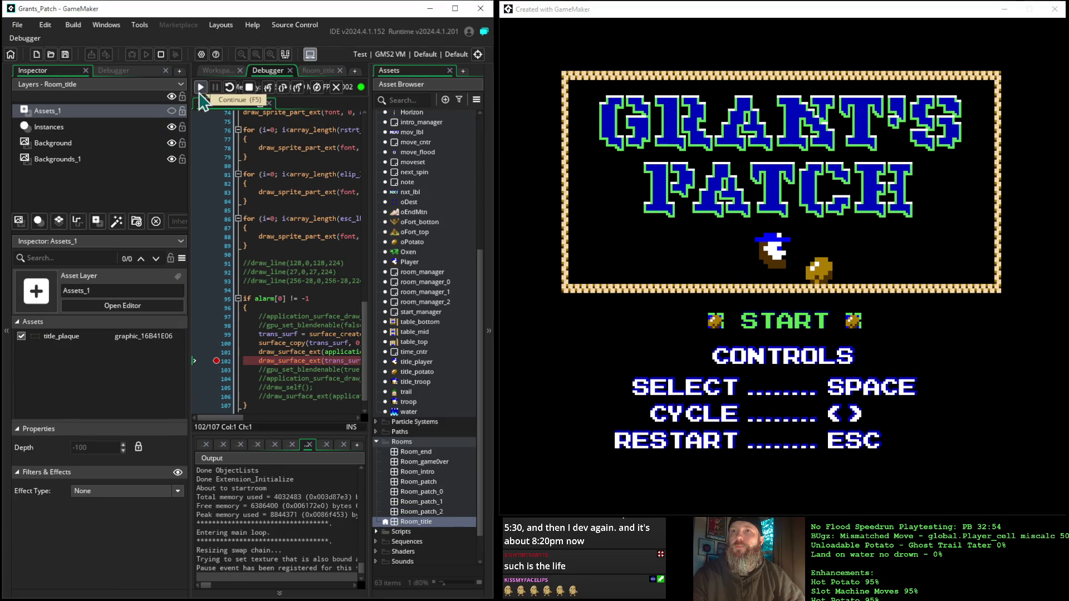
{"action": "left_click", "coordinate": [208, 92]}
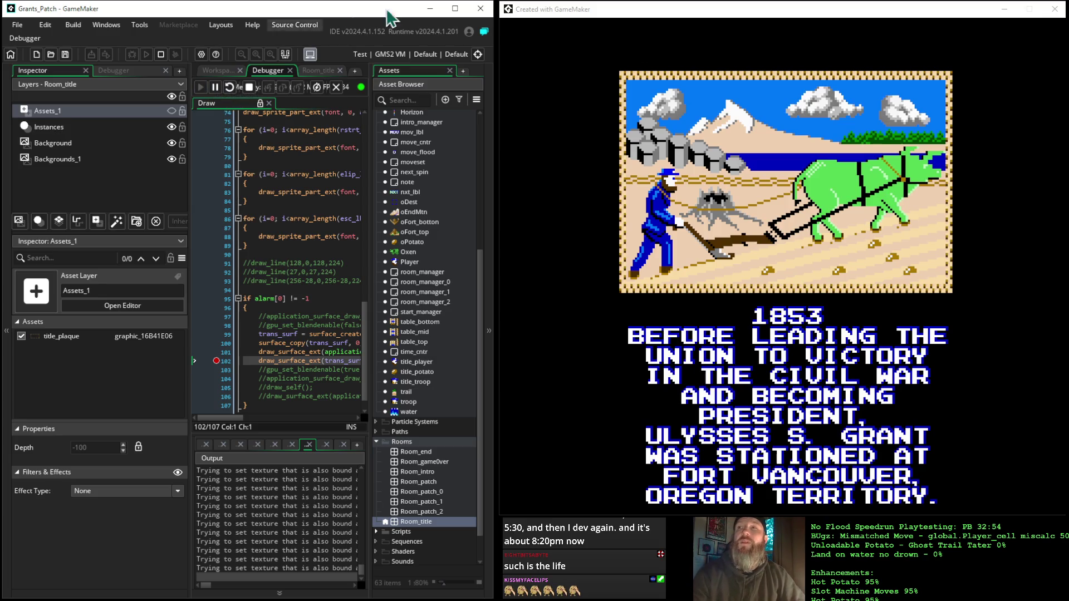
{"action": "left_click", "coordinate": [160, 56]}
{"action": "left_click", "coordinate": [147, 55]}
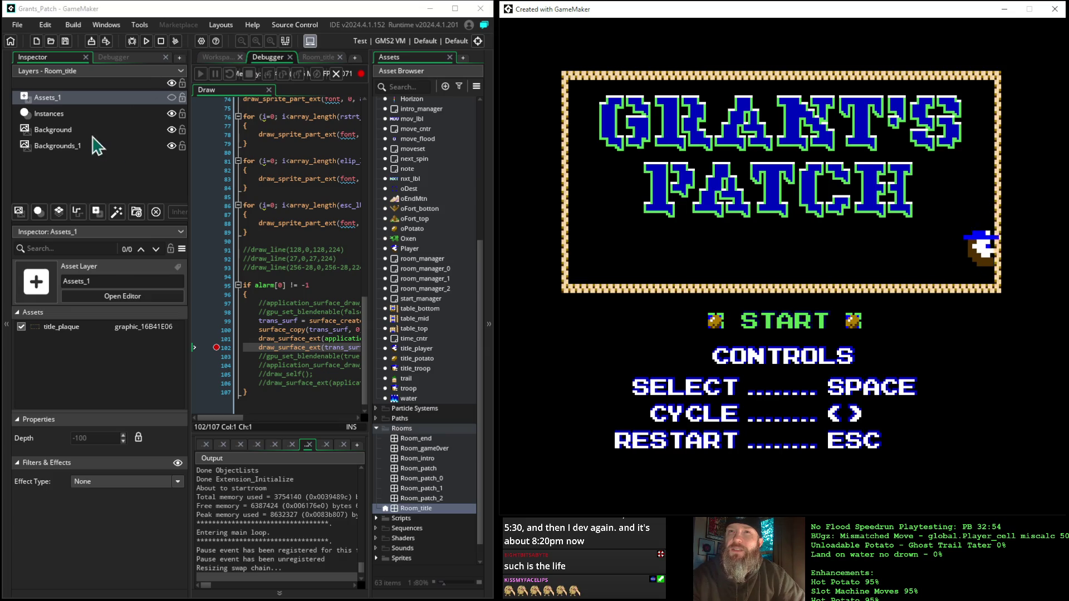
Toggle title_plaque off and back on, then view Room_title's Instances layer.
{"action": "left_click", "coordinate": [21, 327]}
{"action": "left_click", "coordinate": [21, 328]}
{"action": "left_click", "coordinate": [176, 104]}
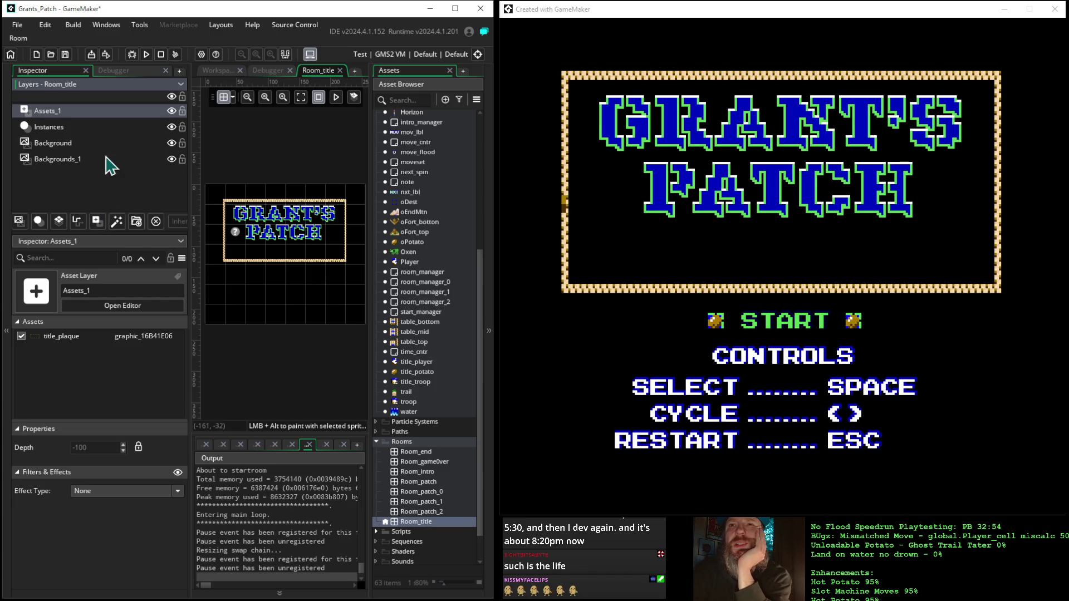
{"action": "left_click", "coordinate": [98, 137]}
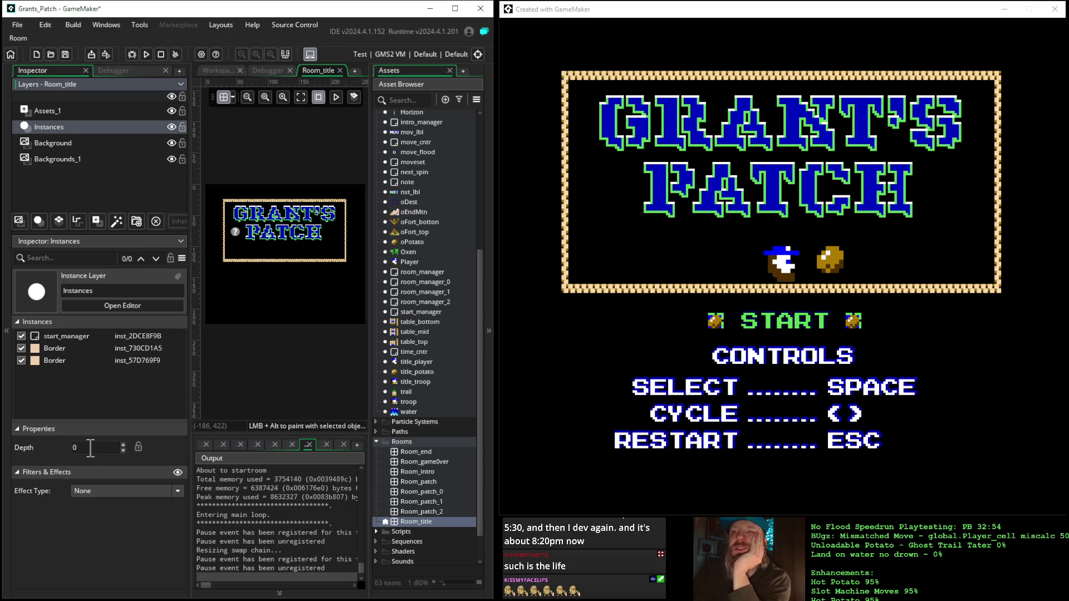
Check Room_title's Viewports and Cameras settings and open its empty creation code.
{"action": "left_click", "coordinate": [406, 524]}
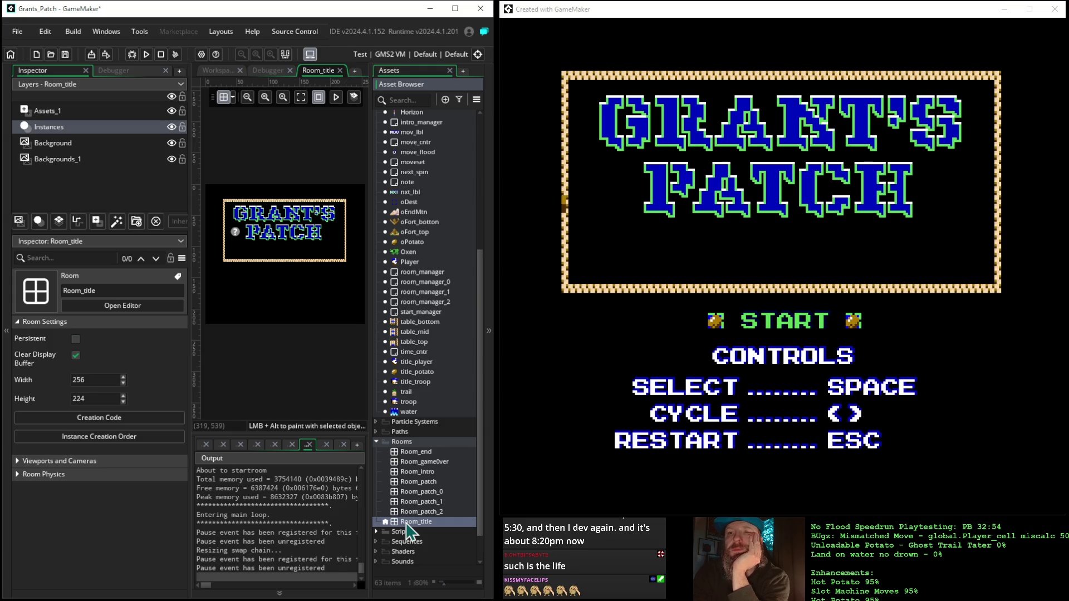
{"action": "right_click", "coordinate": [406, 526]}
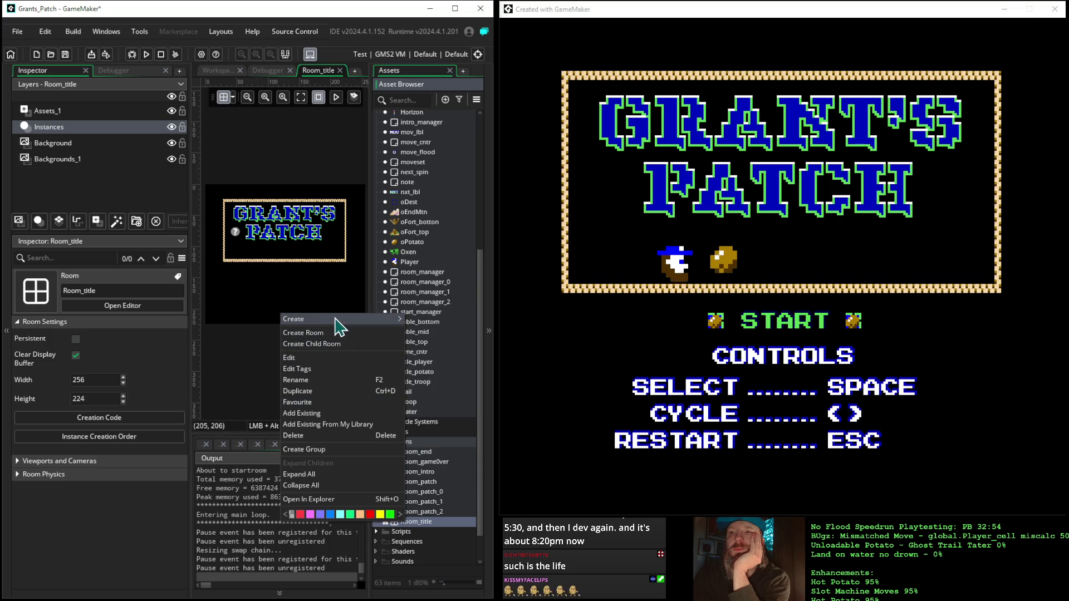
{"action": "mouse_move", "coordinate": [338, 322]}
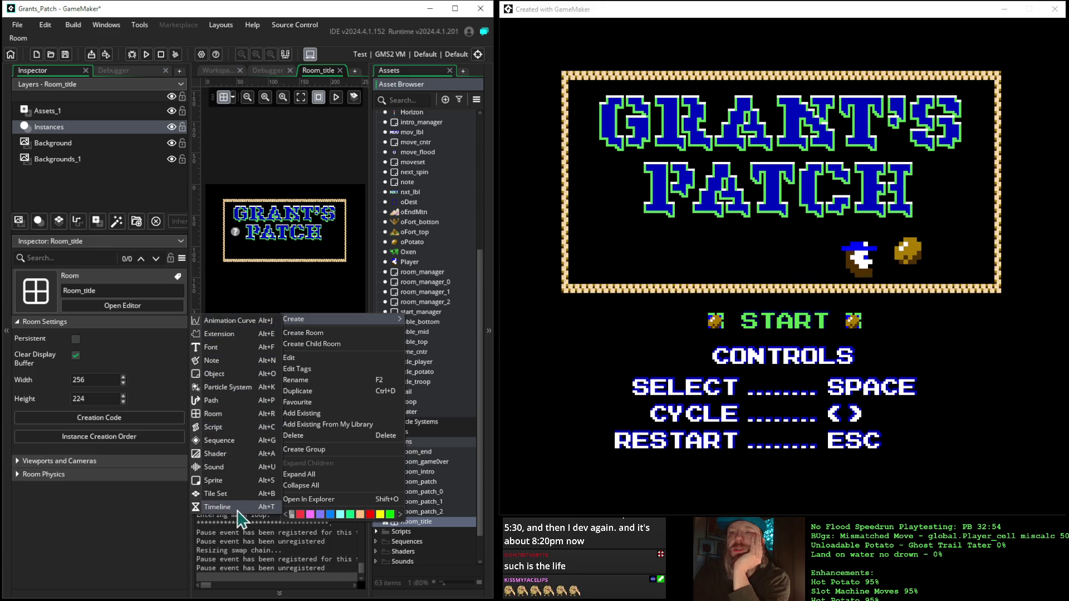
{"action": "left_click", "coordinate": [429, 529]}
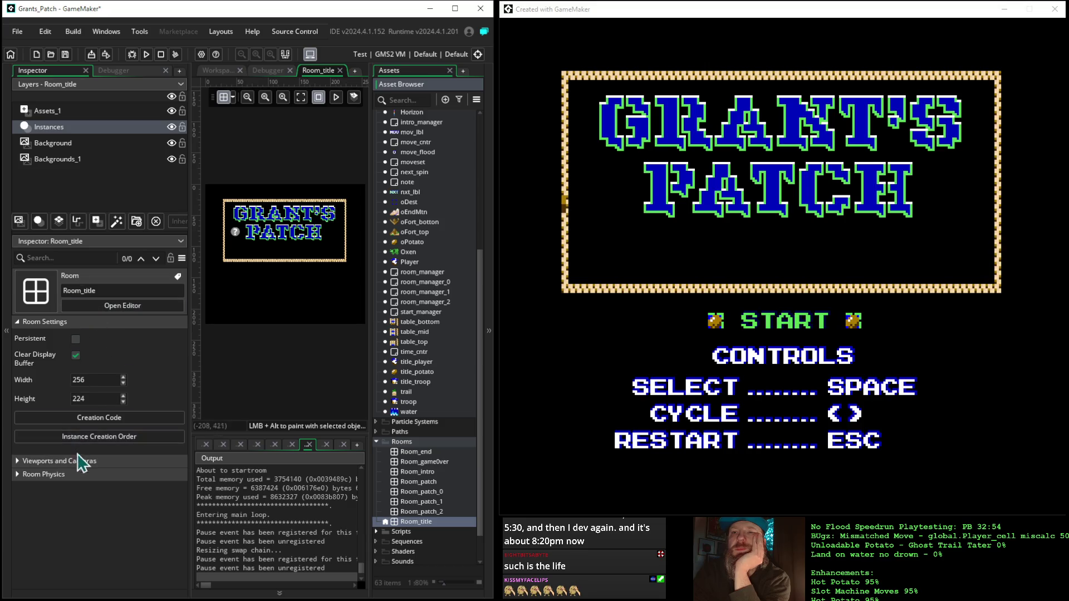
{"action": "left_click", "coordinate": [18, 460]}
{"action": "left_click", "coordinate": [18, 460]}
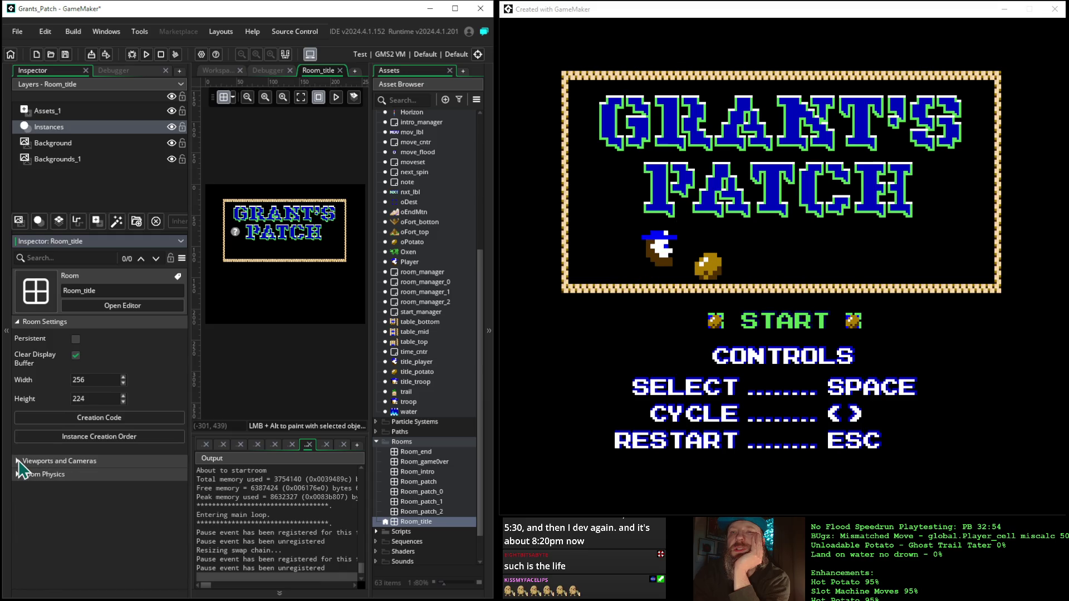
{"action": "left_click", "coordinate": [17, 460]}
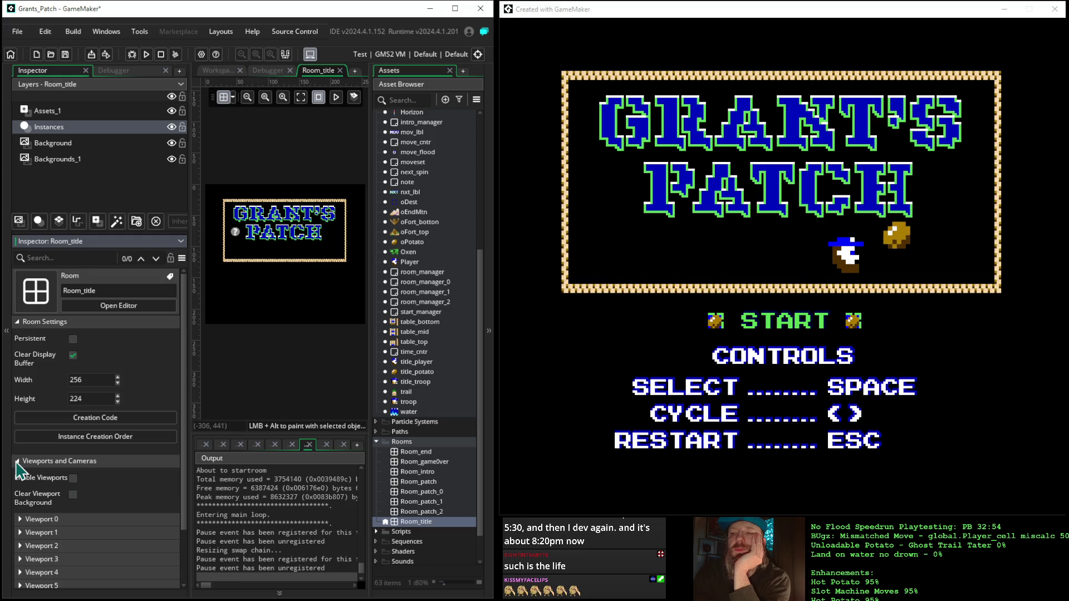
{"action": "left_click", "coordinate": [17, 461]}
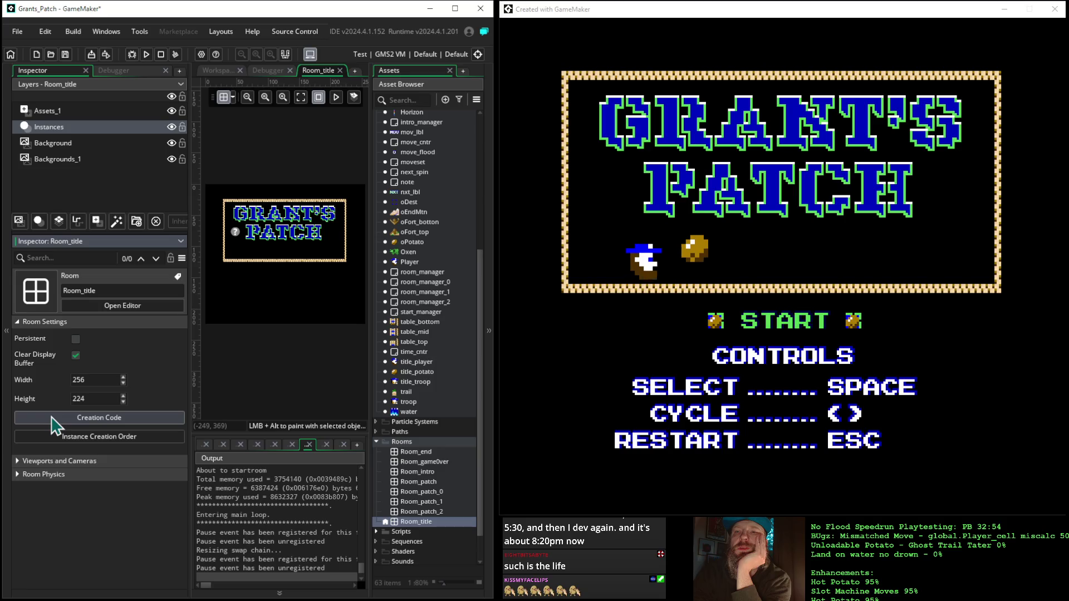
{"action": "left_click", "coordinate": [52, 418]}
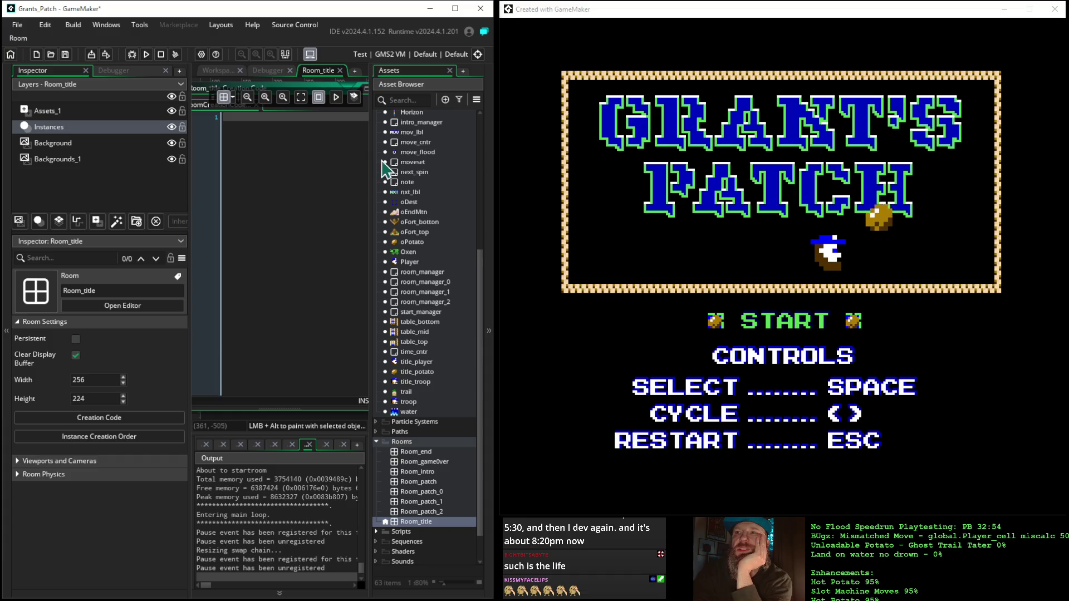
Close Room_title's empty creation code and bring the asset list back.
{"action": "left_click", "coordinate": [490, 127]}
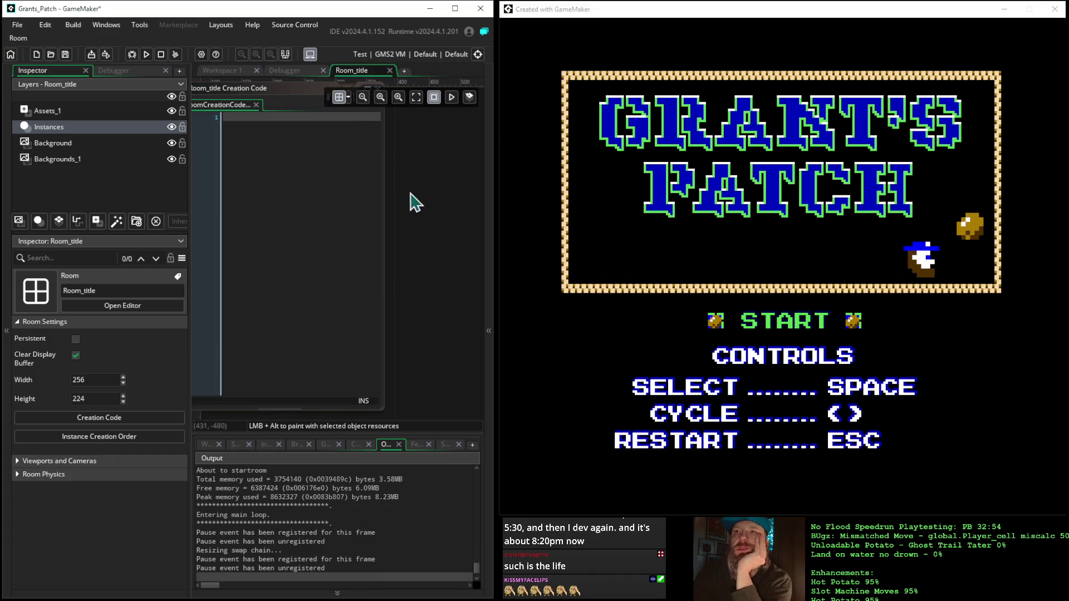
{"action": "left_click", "coordinate": [379, 201]}
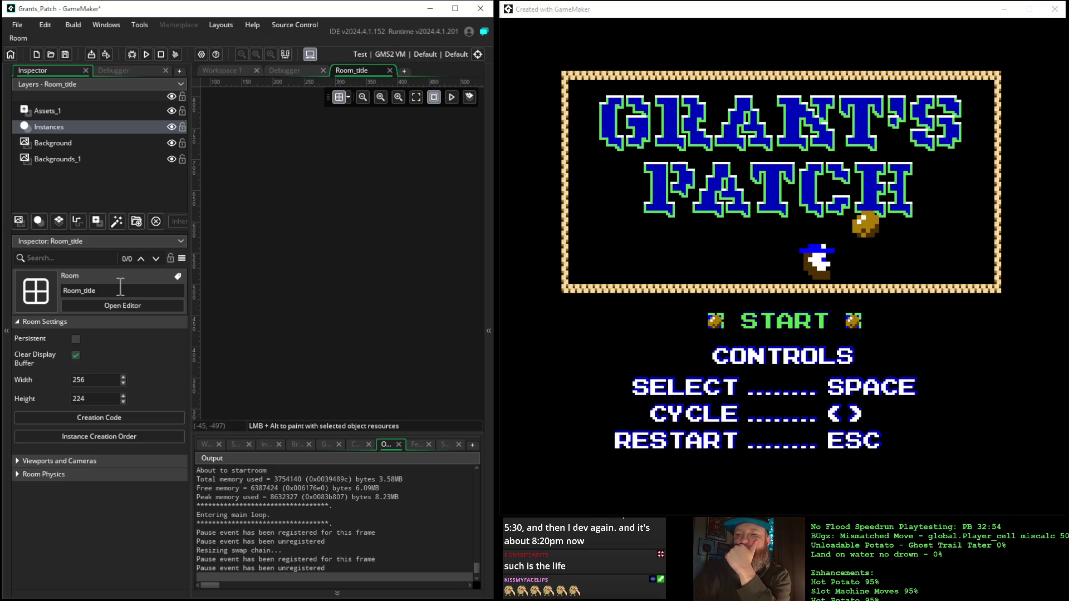
{"action": "left_click", "coordinate": [489, 258]}
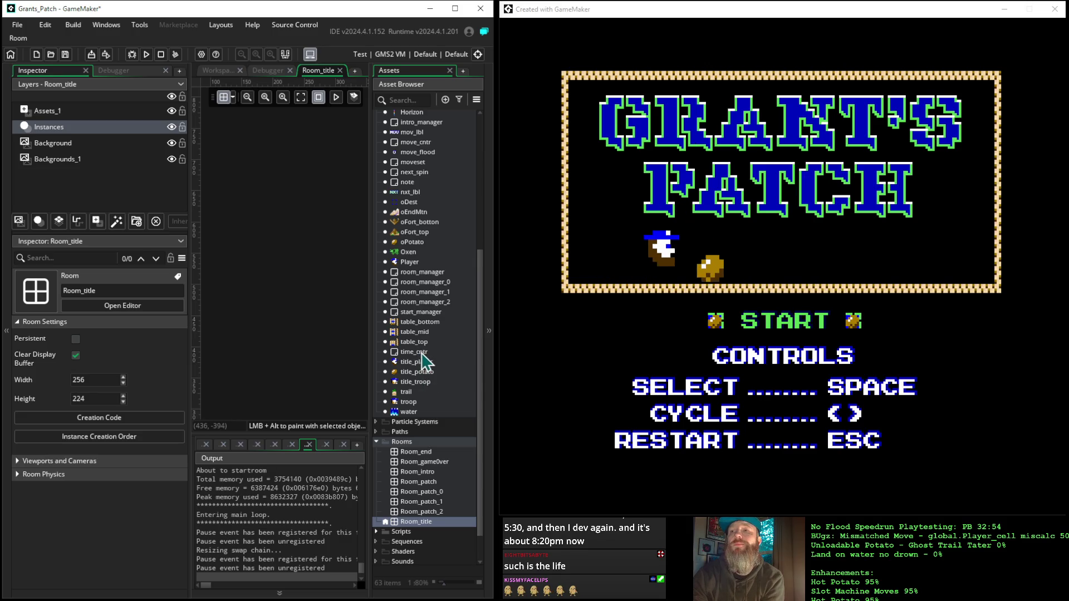
Open the start_manager object and bring its Draw event code into full view.
{"action": "double_click", "coordinate": [428, 313]}
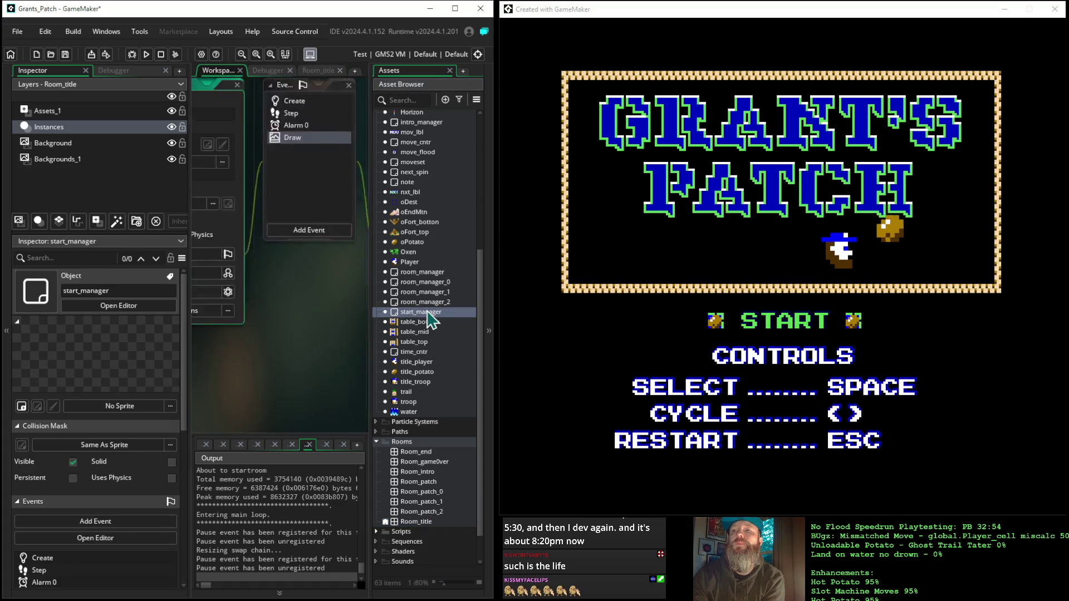
{"action": "left_click", "coordinate": [488, 332]}
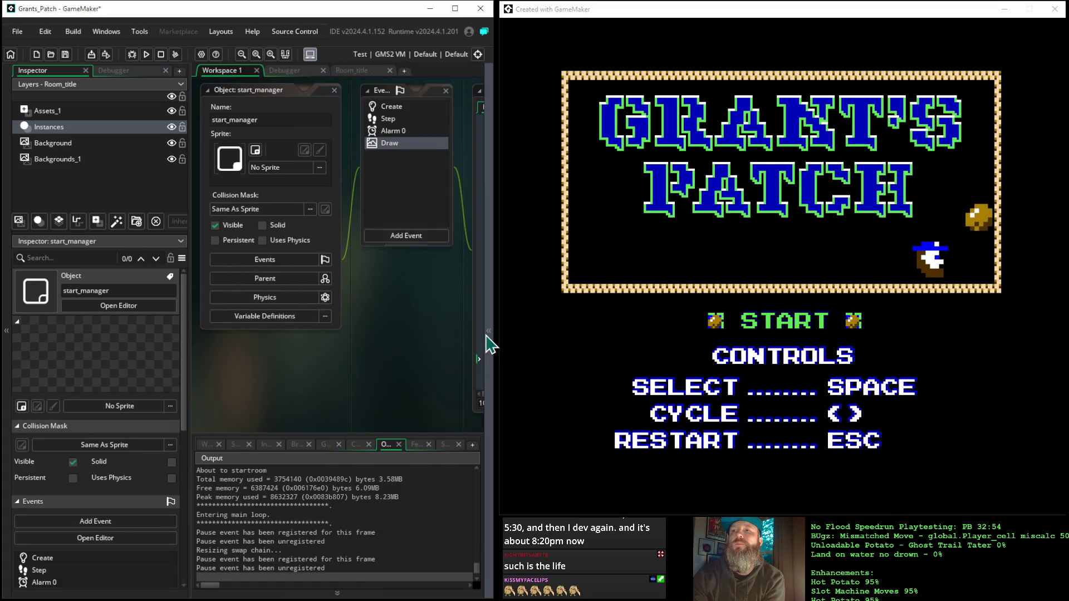
{"action": "left_click_drag", "start_coordinate": [400, 344], "coordinate": [231, 320]}
{"action": "mouse_move", "coordinate": [420, 423]}
{"action": "left_mouse_down"}
{"action": "mouse_move", "coordinate": [270, 389]}
{"action": "mouse_move", "coordinate": [317, 432]}
{"action": "left_mouse_up"}
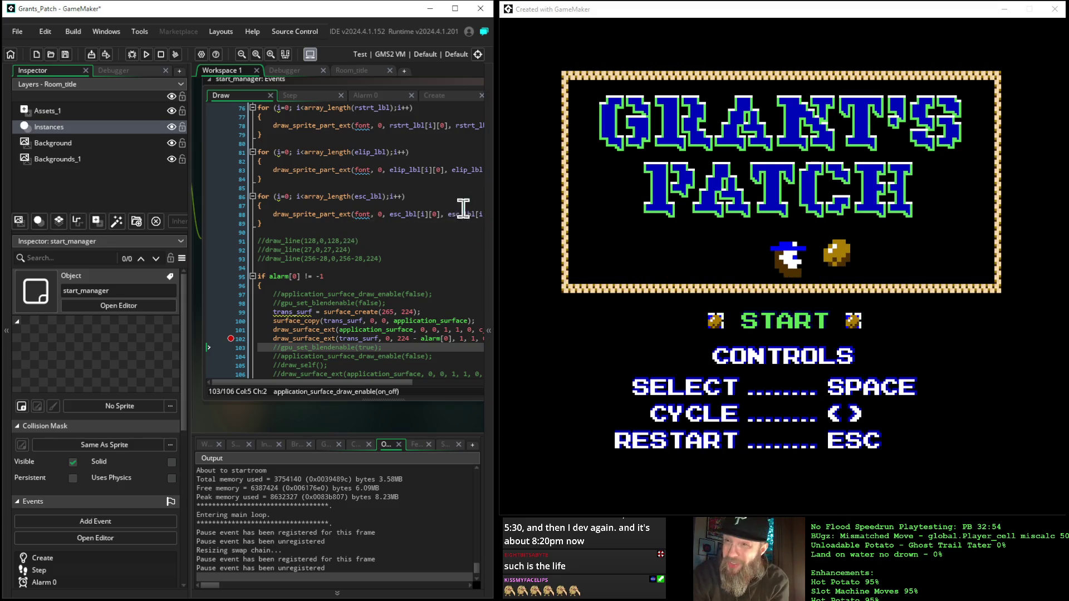
Cut the alarm[0] surface-drawing block from the Draw event and show the asset list.
{"action": "scroll", "coordinate": [411, 263], "scroll_direction": "down", "scroll_amount": 2}
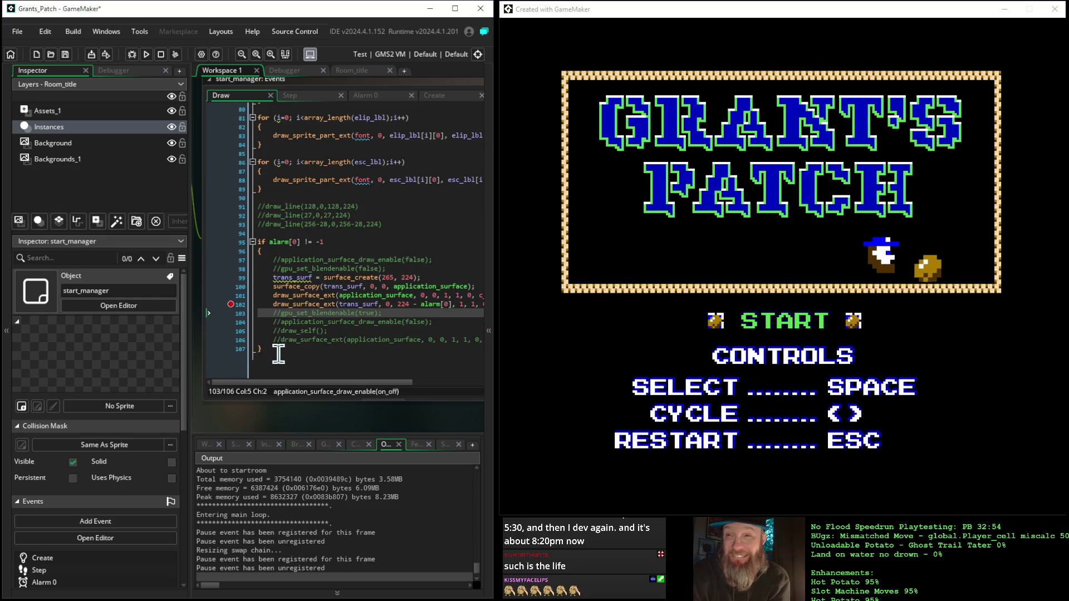
{"action": "mouse_move", "coordinate": [262, 351]}
{"action": "left_mouse_down"}
{"action": "mouse_move", "coordinate": [216, 302]}
{"action": "mouse_move", "coordinate": [212, 255]}
{"action": "left_mouse_up"}
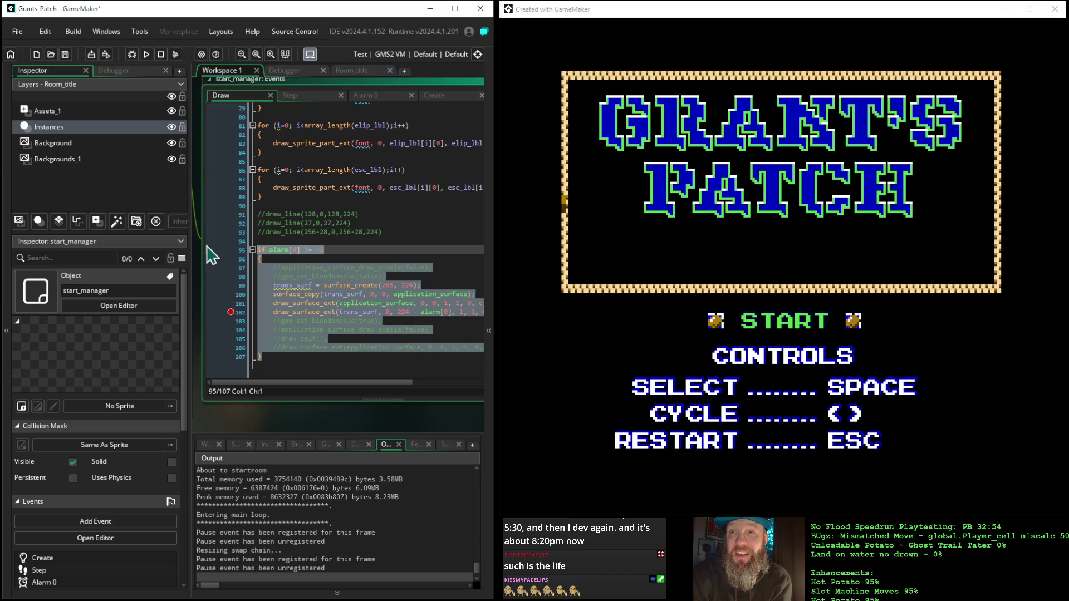
{"action": "key", "text": "Delete"}
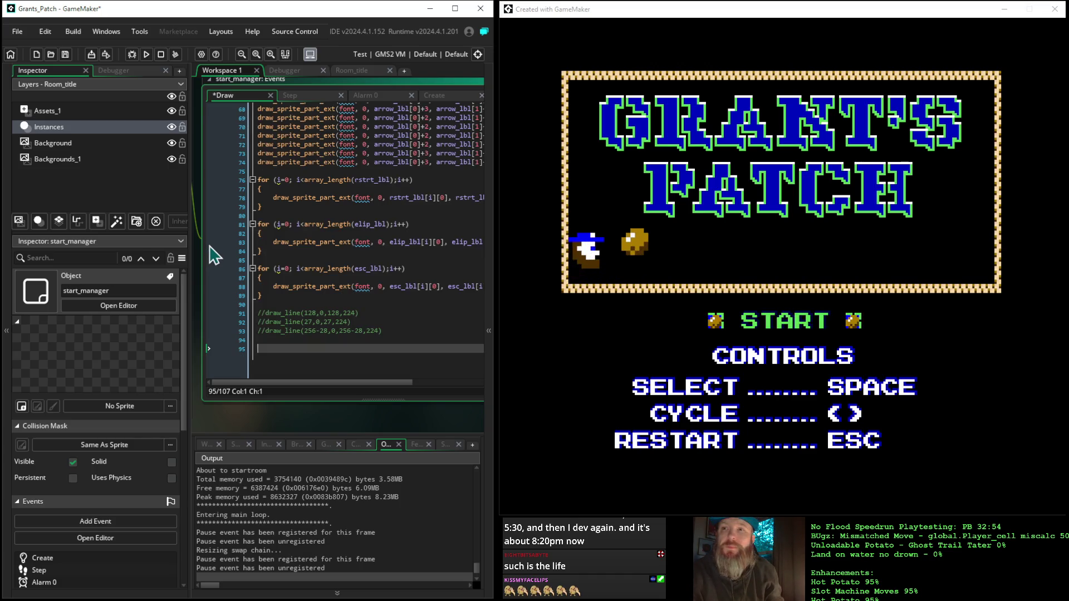
{"action": "left_click", "coordinate": [492, 258]}
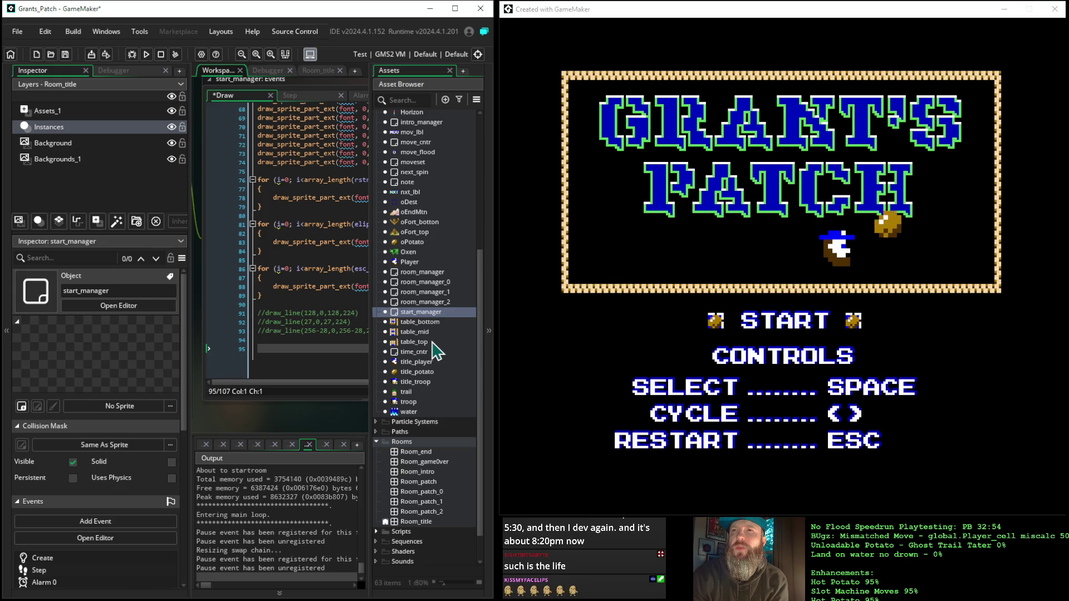
Open the Border object from the asset list.
{"action": "scroll", "coordinate": [415, 230], "scroll_direction": "up", "scroll_amount": 5}
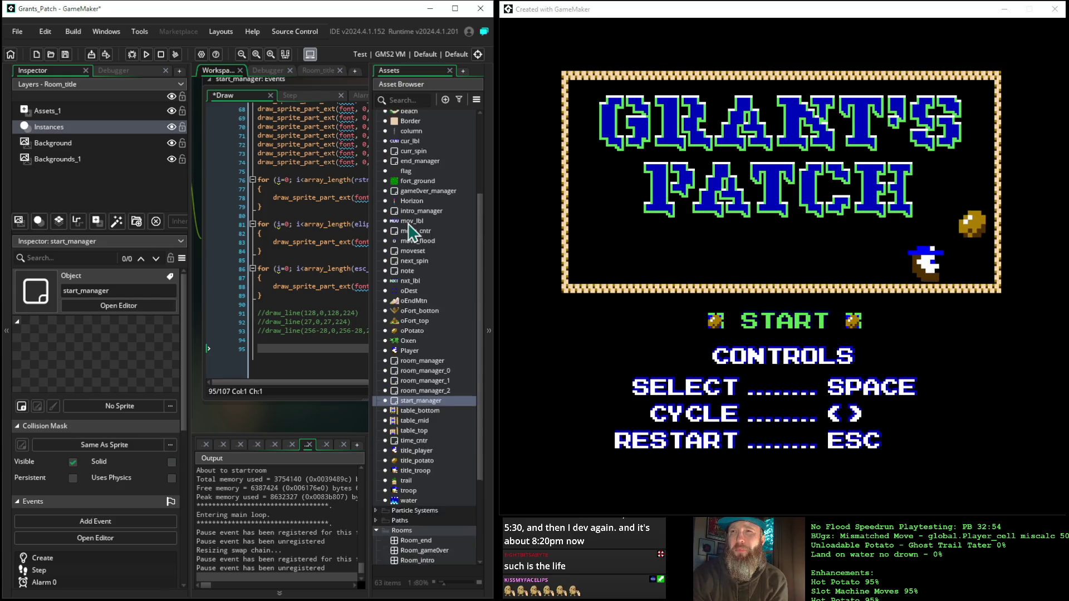
{"action": "left_click", "coordinate": [414, 166]}
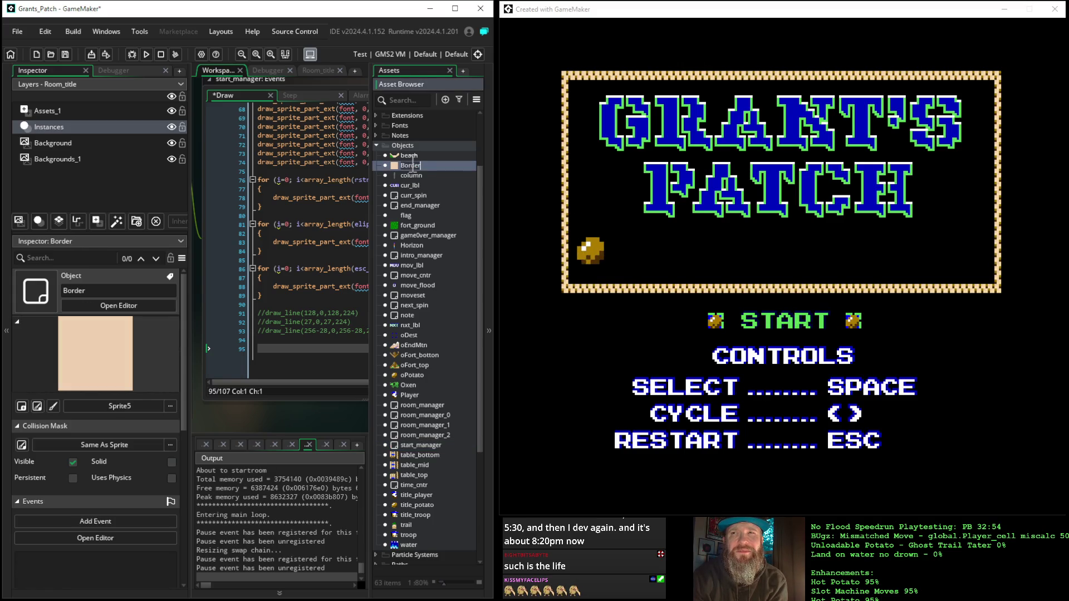
{"action": "left_click", "coordinate": [413, 160]}
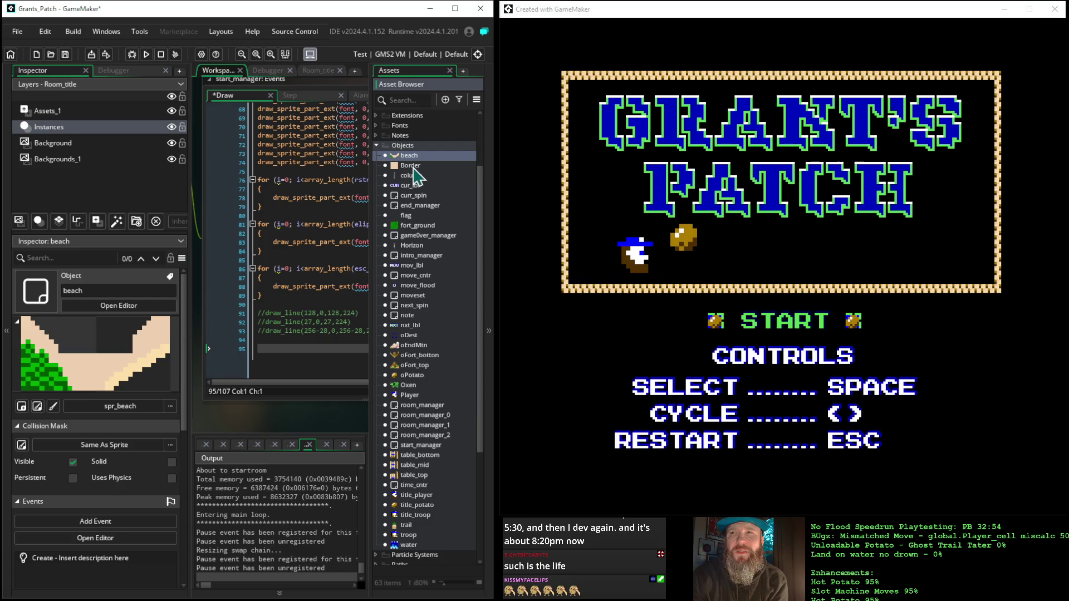
{"action": "left_click", "coordinate": [412, 165]}
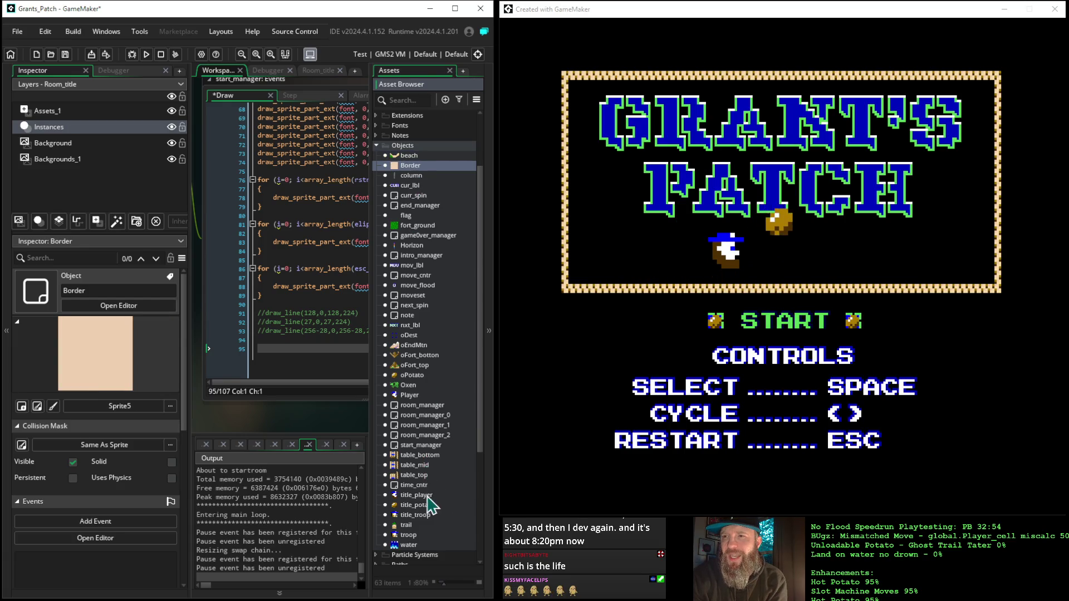
{"action": "scroll", "coordinate": [432, 533], "scroll_direction": "down", "scroll_amount": 1}
{"action": "scroll", "coordinate": [432, 533], "scroll_direction": "up", "scroll_amount": 2}
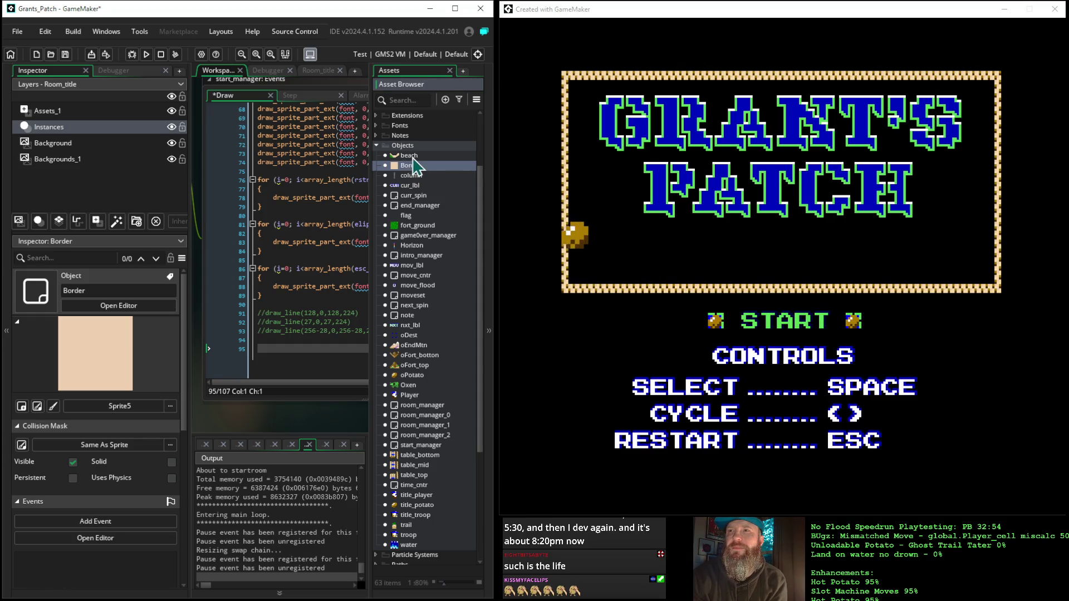
{"action": "left_click", "coordinate": [412, 157]}
{"action": "double_click", "coordinate": [413, 165]}
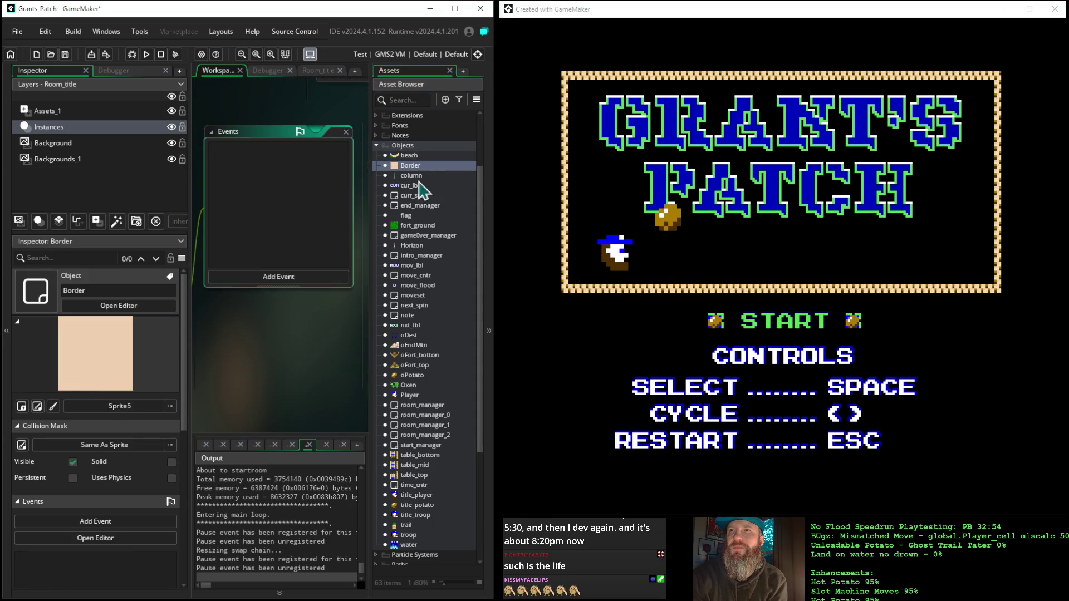
Add a Draw event to the Border object.
{"action": "left_click", "coordinate": [489, 286]}
{"action": "left_click", "coordinate": [264, 277]}
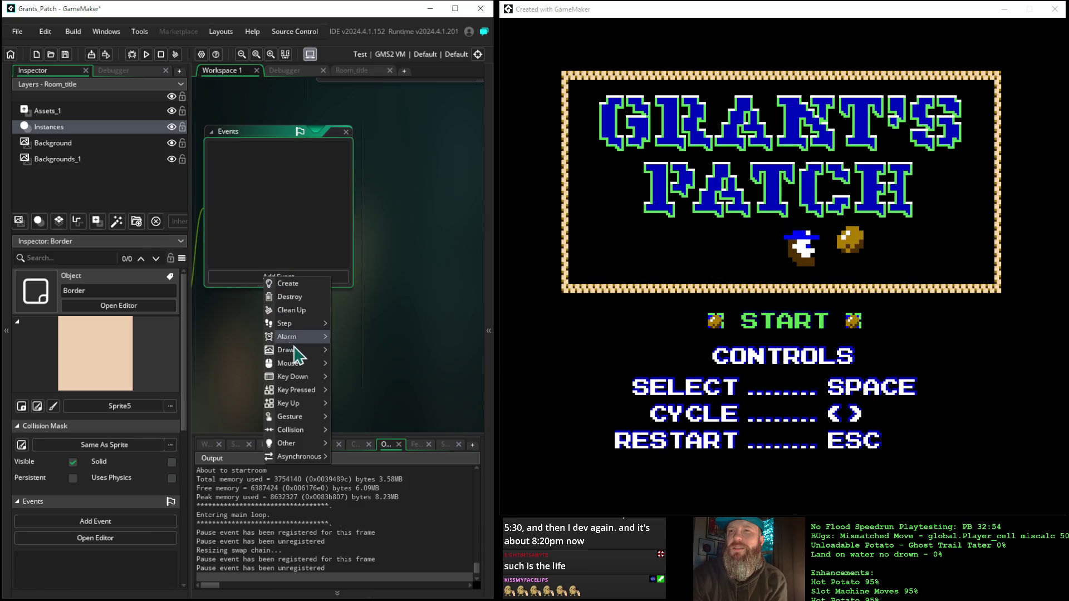
{"action": "mouse_move", "coordinate": [300, 350]}
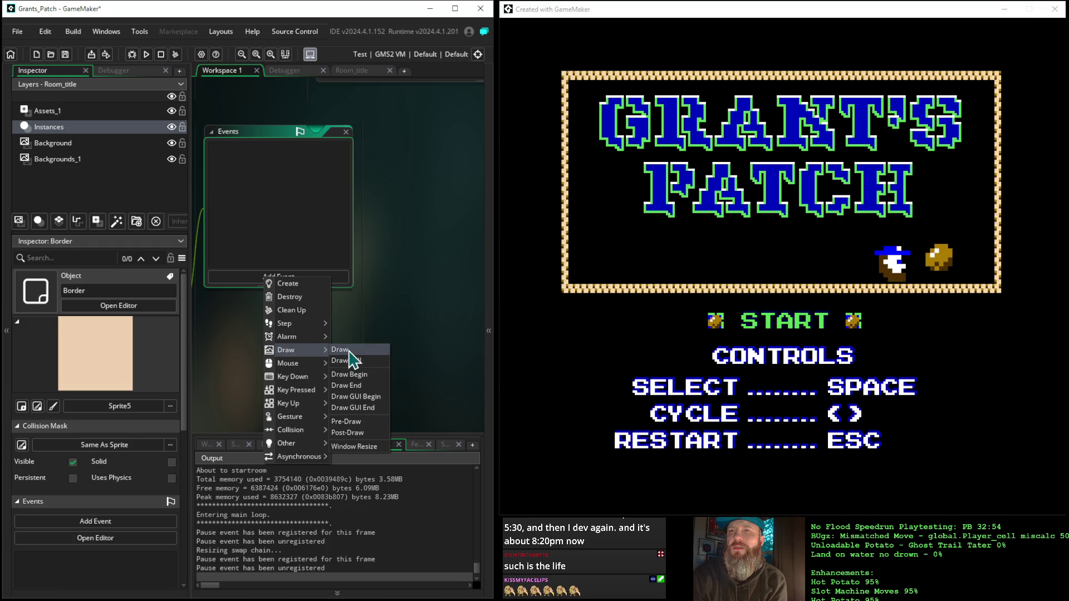
{"action": "left_click", "coordinate": [340, 349]}
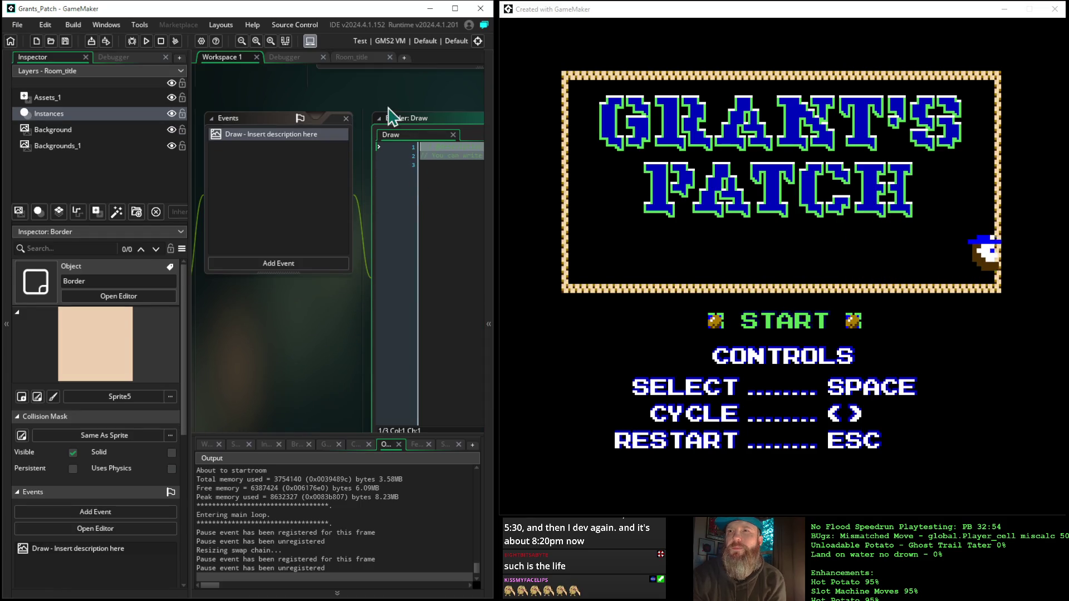
Paste the alarm[0] surface-drawing block into Border's Draw event.
{"action": "key", "text": "ctrl+v"}
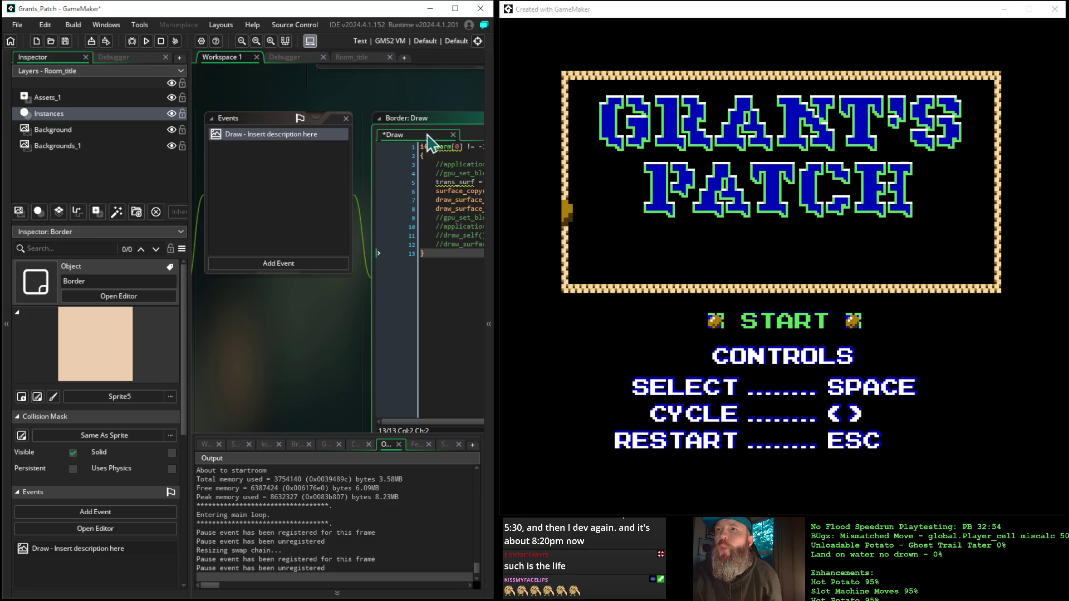
{"action": "left_click", "coordinate": [428, 146]}
{"action": "key", "text": "Right"}
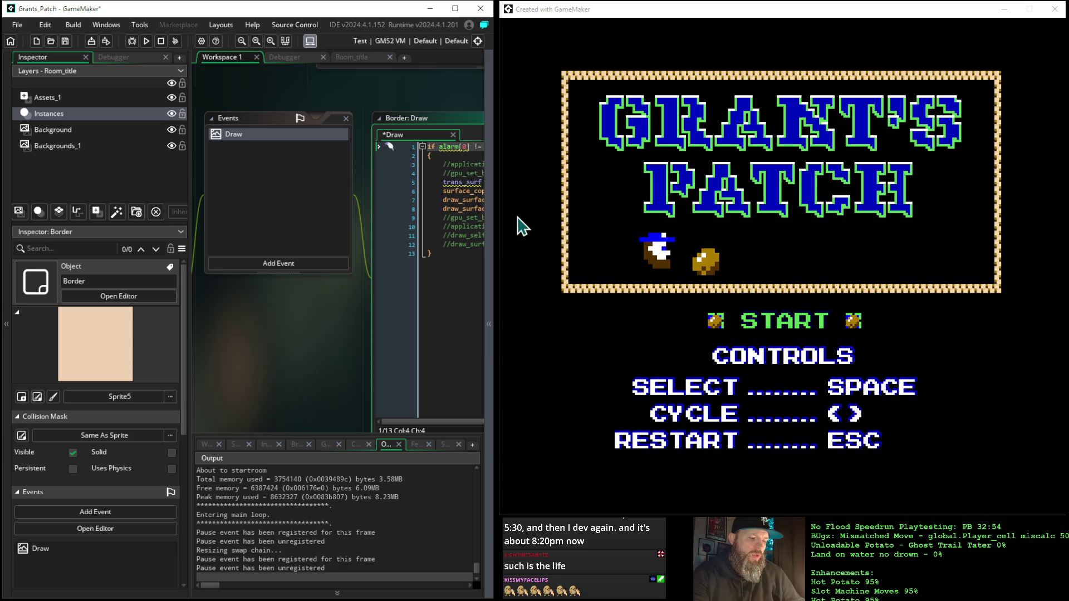
Change line 1's condition to check Room_title.alarm[0].
{"action": "type", "text": "room"}
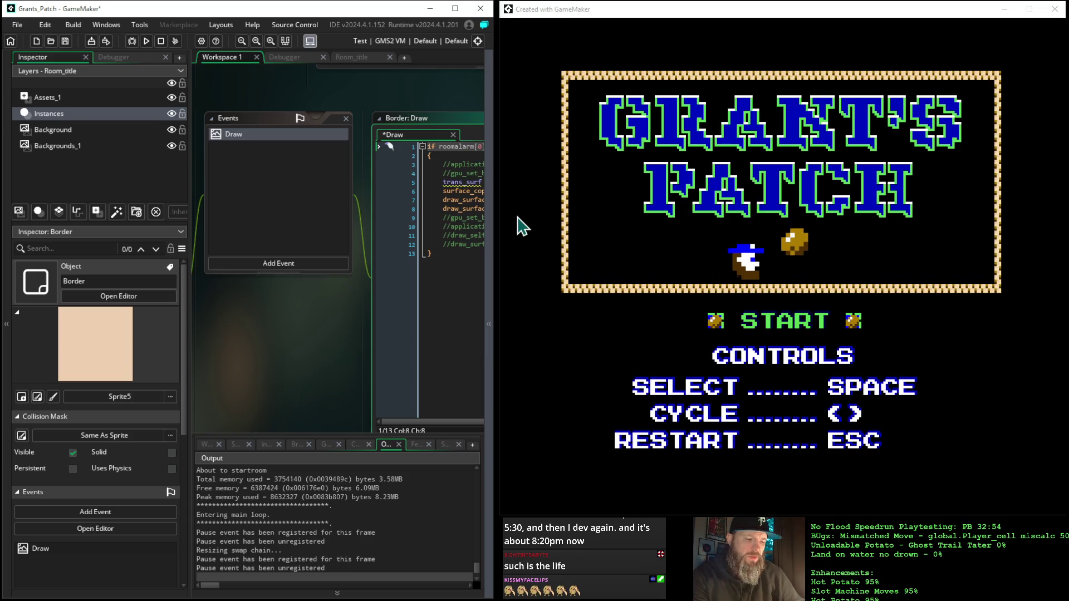
{"action": "type", "text": "_end"}
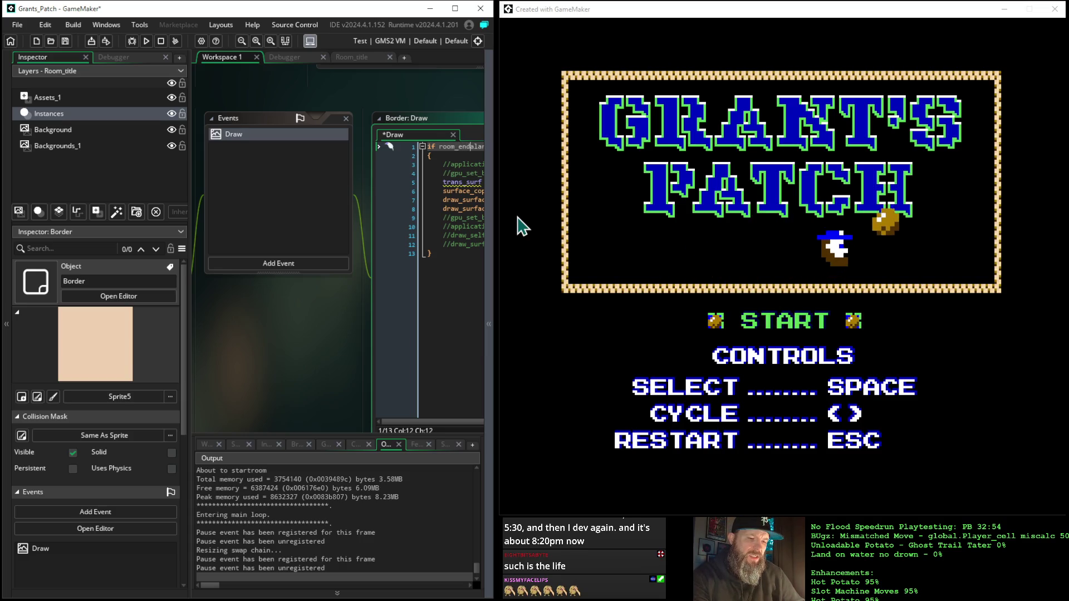
{"action": "type", "text": "."}
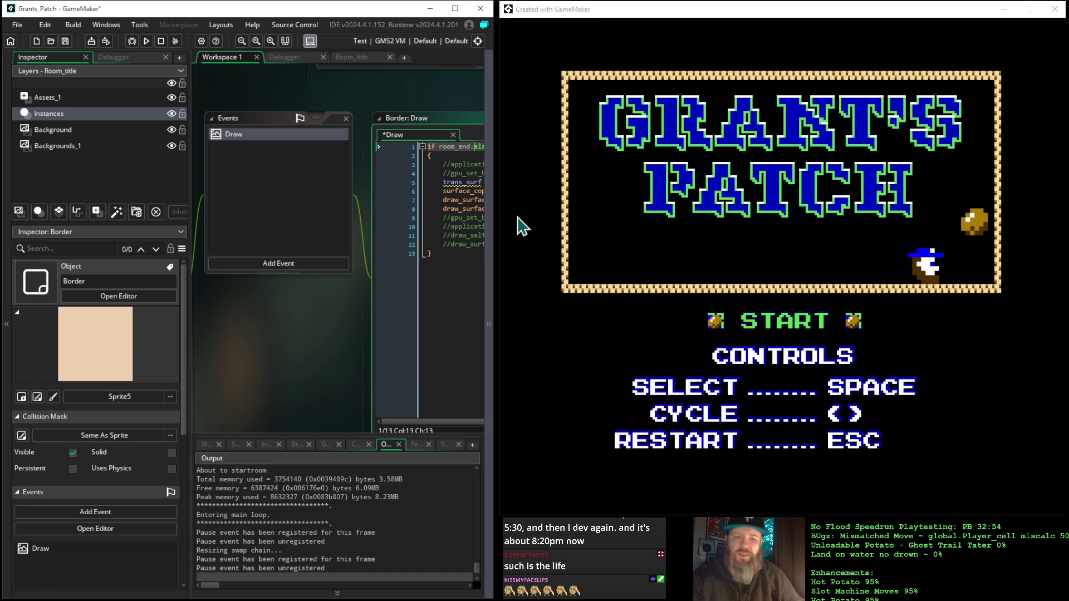
{"action": "key", "text": "Left"}
{"action": "key", "text": "Left"}
{"action": "key", "text": "Left"}
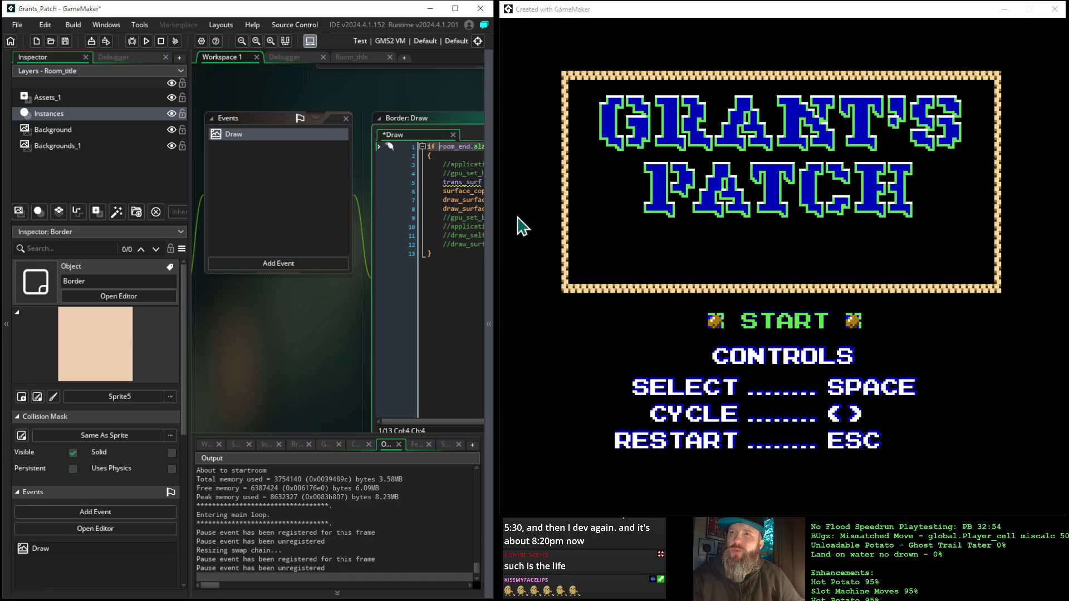
{"action": "key", "text": "BackSpace"}
{"action": "type", "text": "R"}
{"action": "key", "text": "Right"}
{"action": "key", "text": "Right"}
{"action": "key", "text": "Right"}
{"action": "key", "text": "Right"}
{"action": "key", "text": "Right"}
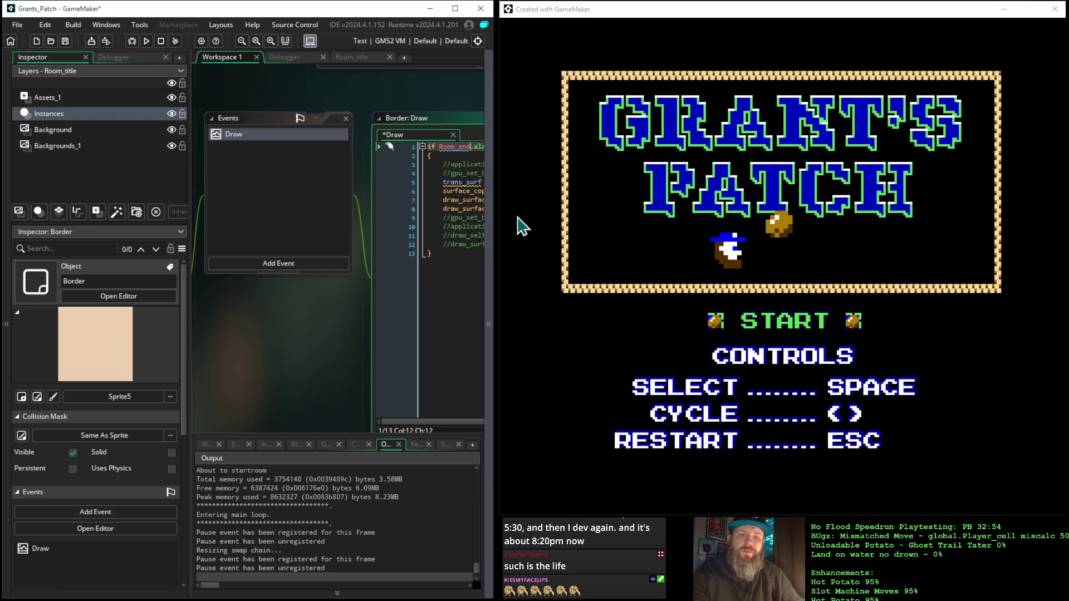
{"action": "key", "text": "BackSpace"}
{"action": "key", "text": "BackSpace"}
{"action": "key", "text": "BackSpace"}
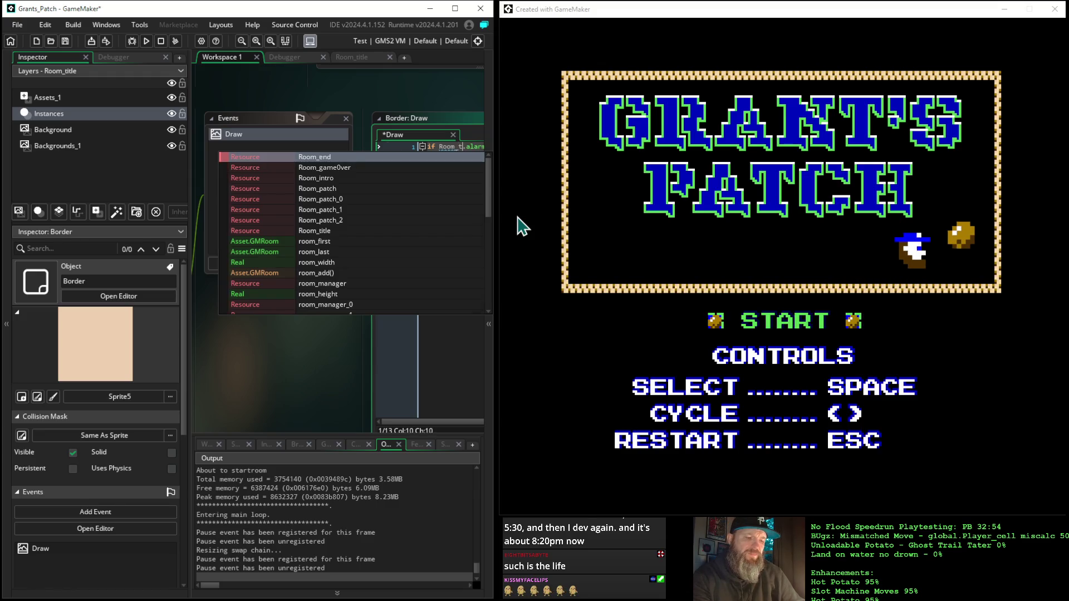
{"action": "type", "text": "t"}
{"action": "key", "text": "Return"}
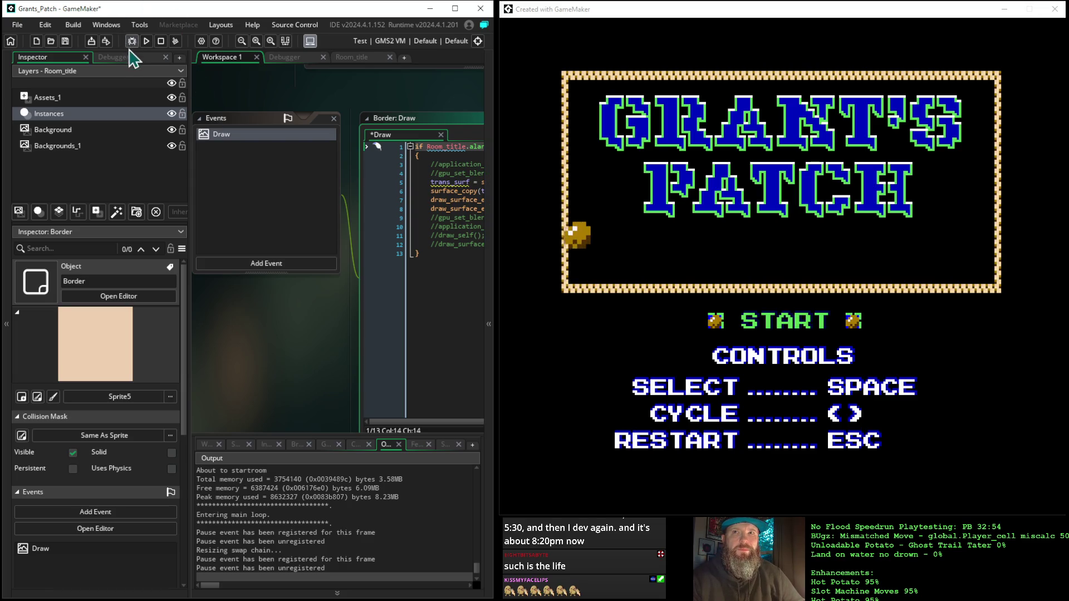
Look over the rooms in the asset list, then run the game with the debugger.
{"action": "left_click", "coordinate": [489, 263]}
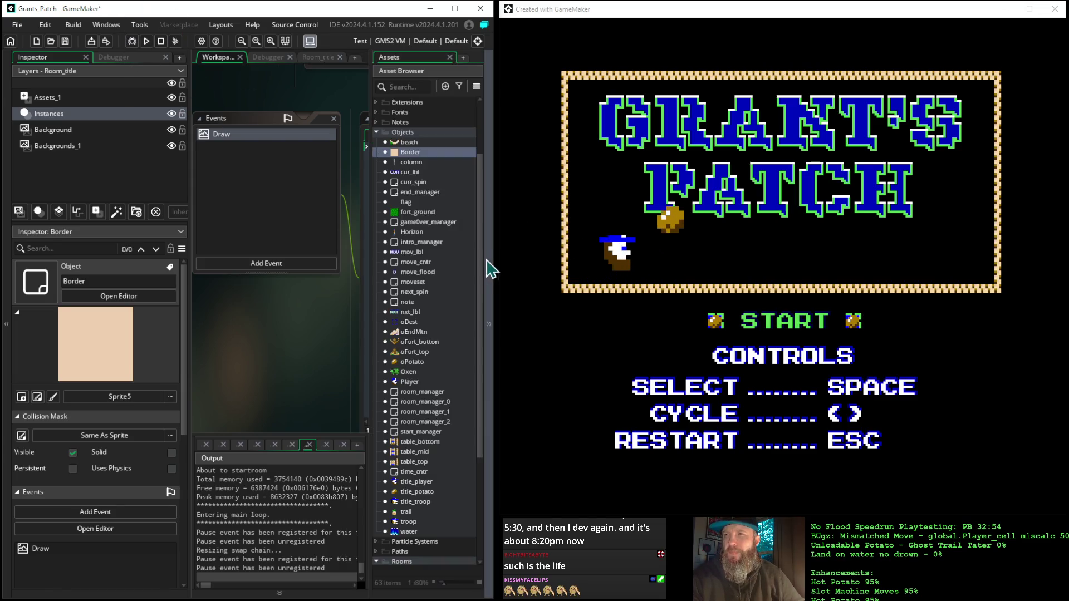
{"action": "scroll", "coordinate": [460, 281], "scroll_direction": "down", "scroll_amount": 3}
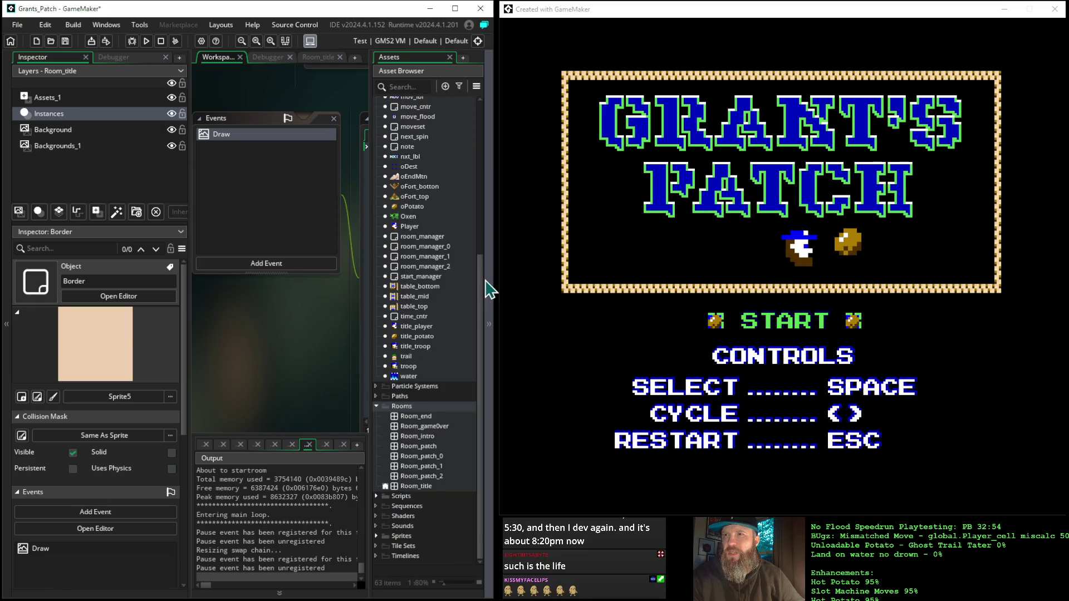
{"action": "left_click", "coordinate": [488, 286]}
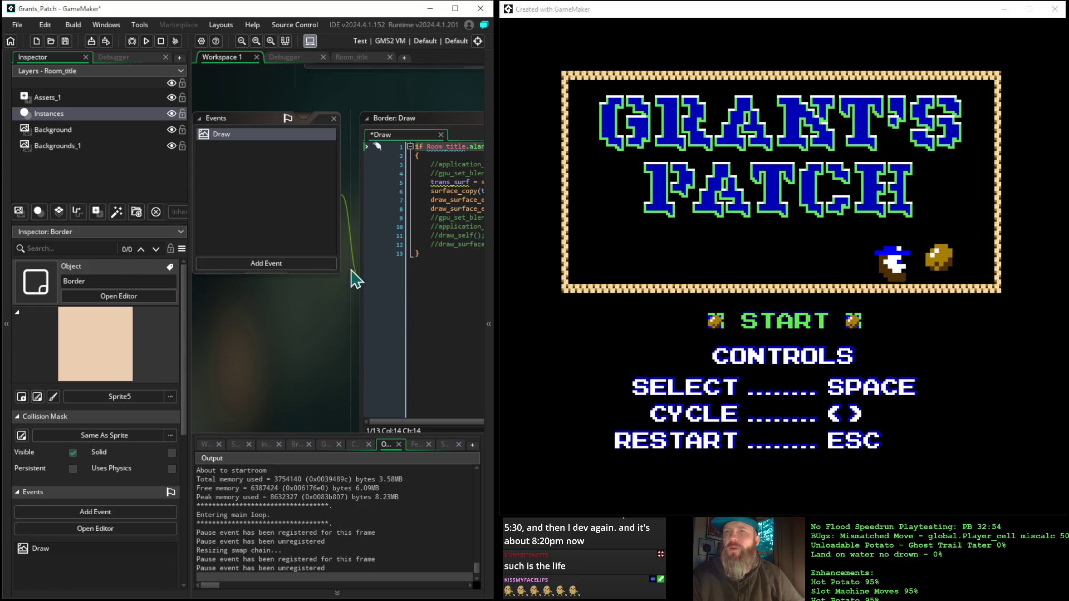
{"action": "left_click", "coordinate": [132, 41]}
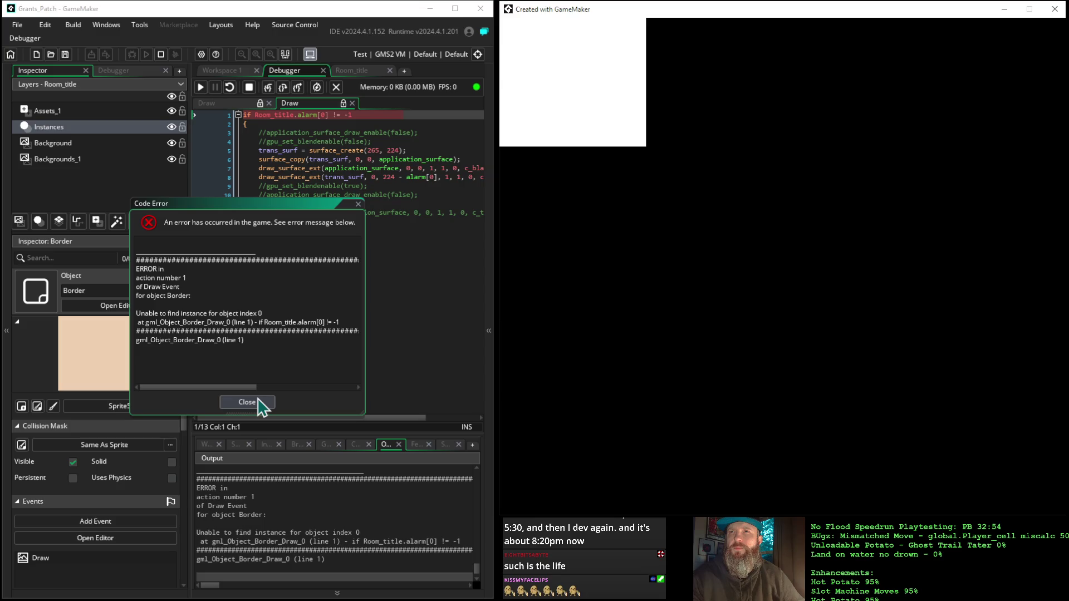
Dismiss the code error reported for line 1 of Border's Draw event.
{"action": "left_click", "coordinate": [247, 402]}
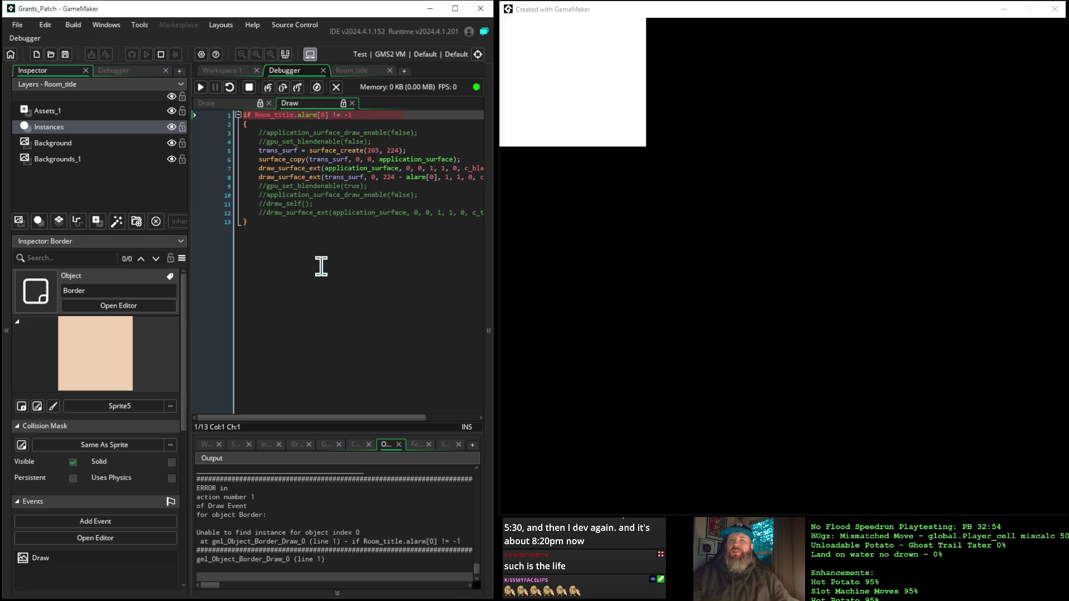
Select the start_manager instance on Room_title's Instances layer, then return to the Assets_1 layer.
{"action": "left_click", "coordinate": [79, 113]}
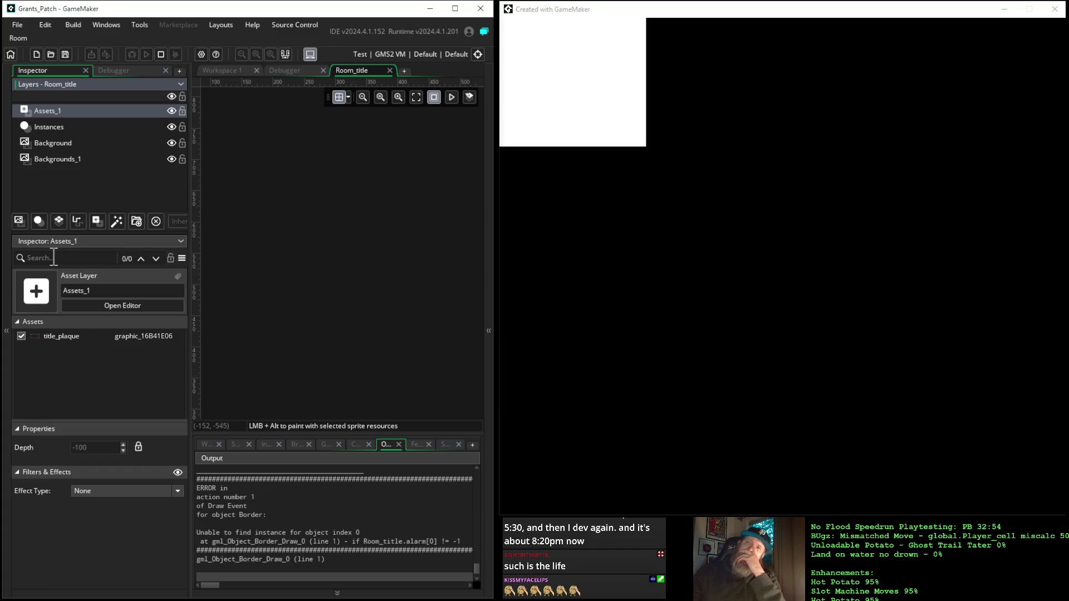
{"action": "left_click", "coordinate": [82, 126]}
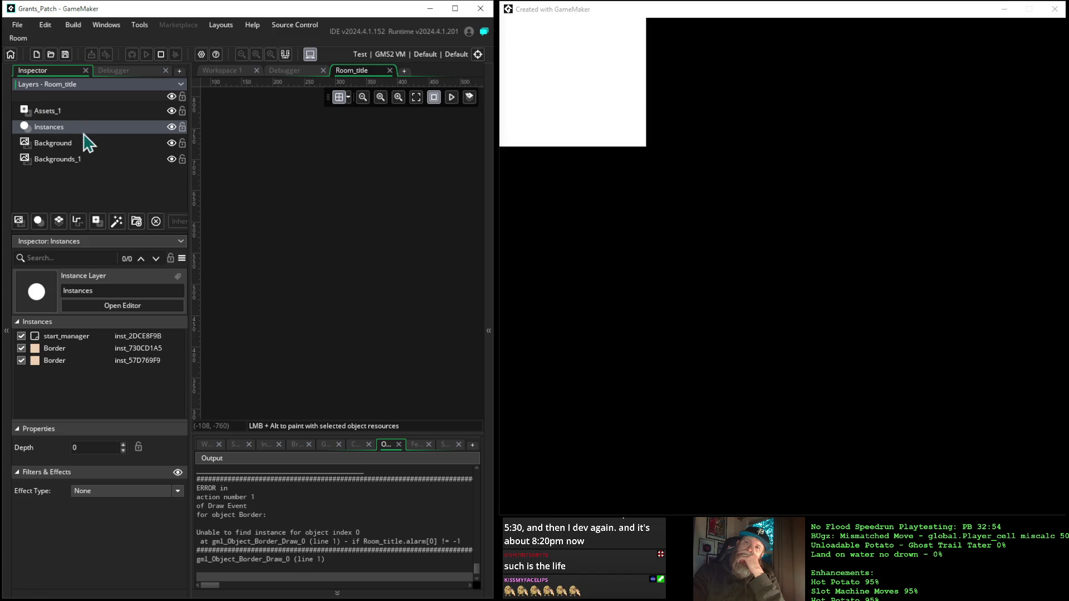
{"action": "left_click", "coordinate": [78, 336]}
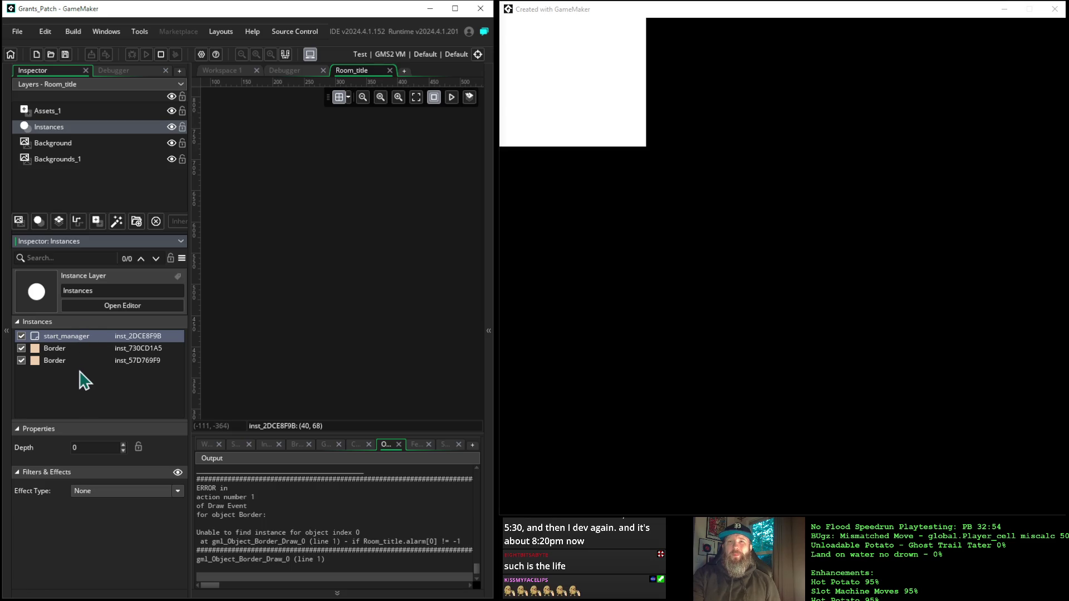
{"action": "left_click", "coordinate": [86, 111]}
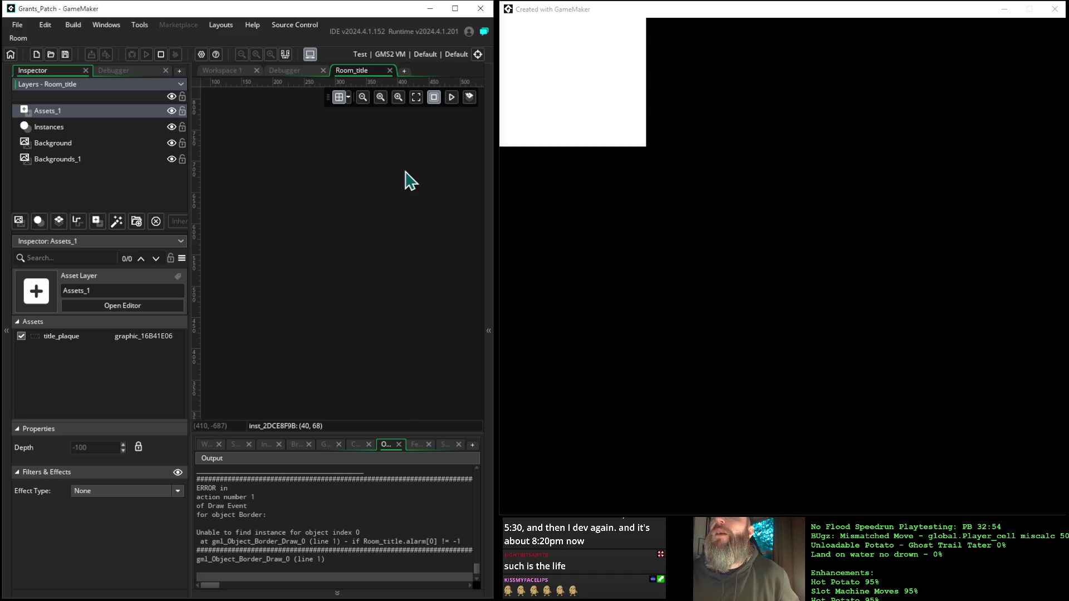
Go back to Workspace 1, where the Border object's code is open.
{"action": "left_click", "coordinate": [220, 73]}
Clear all of Border's Draw code, dismiss the source-modified warning, and stop the game.
{"action": "mouse_move", "coordinate": [287, 382]}
{"action": "left_mouse_down"}
{"action": "mouse_move", "coordinate": [167, 351]}
{"action": "mouse_move", "coordinate": [415, 336]}
{"action": "mouse_move", "coordinate": [473, 363]}
{"action": "mouse_move", "coordinate": [230, 340]}
{"action": "mouse_move", "coordinate": [271, 349]}
{"action": "mouse_move", "coordinate": [227, 358]}
{"action": "left_mouse_up"}
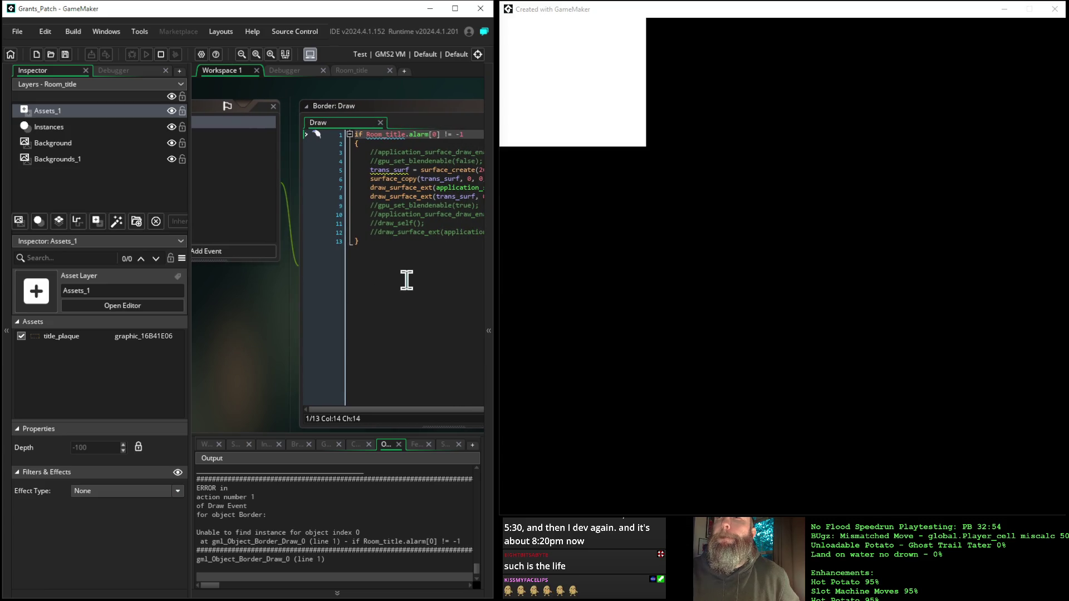
{"action": "key", "text": "ctrl+a"}
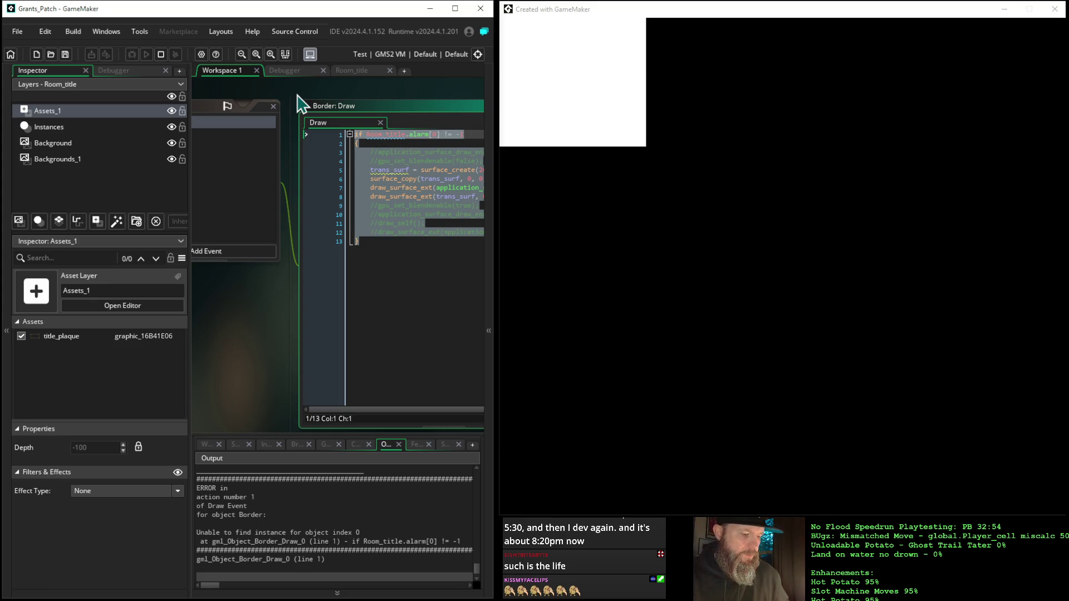
{"action": "key", "text": "Delete"}
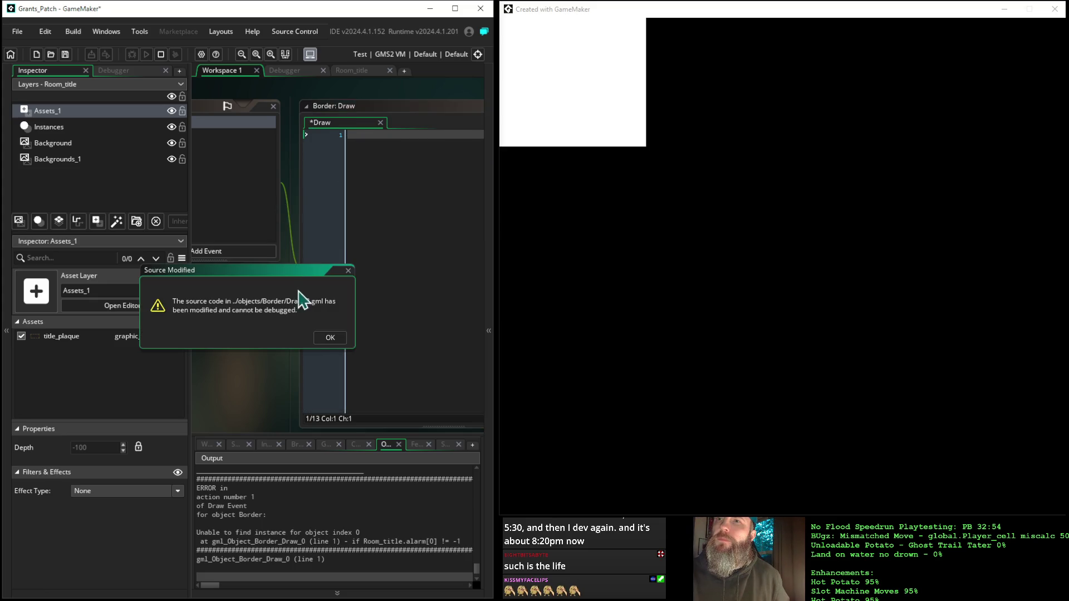
{"action": "left_click", "coordinate": [329, 338]}
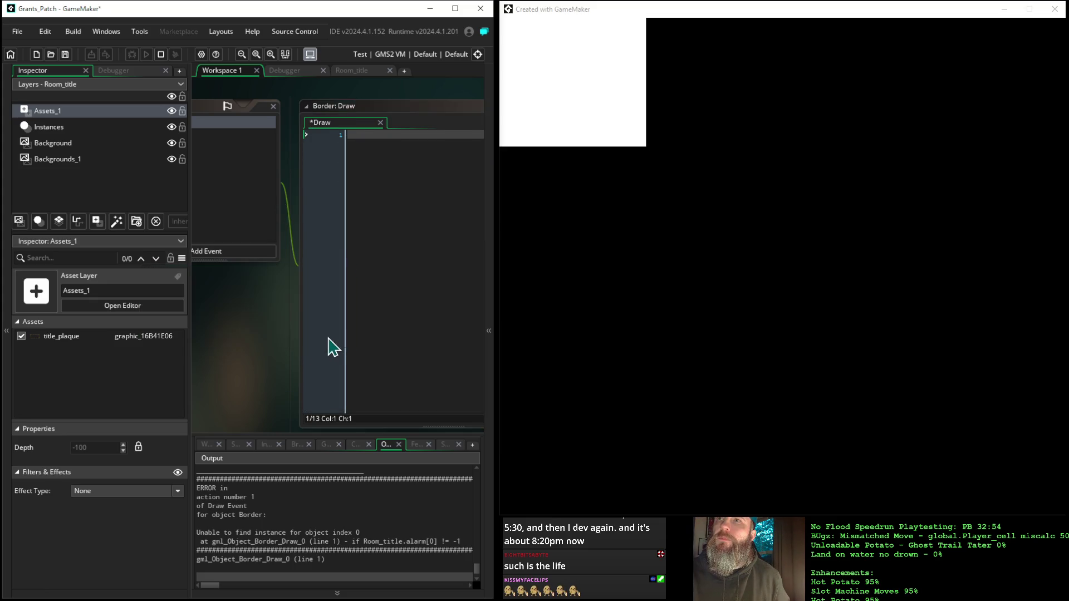
{"action": "left_click", "coordinate": [161, 54]}
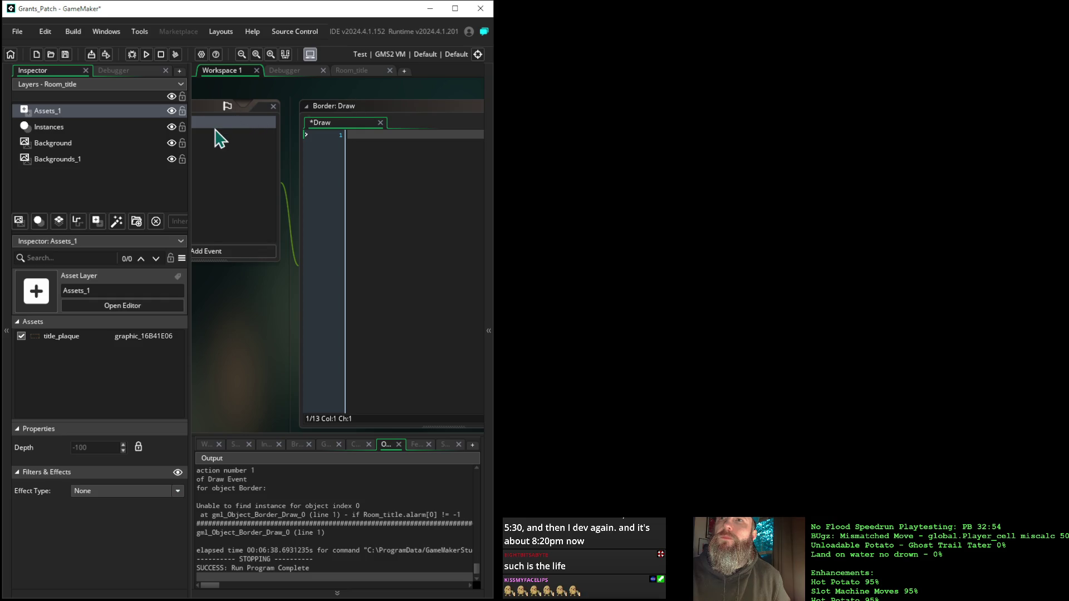
Delete Border's Draw event, confirm, and reload the changed project files.
{"action": "mouse_move", "coordinate": [239, 329]}
{"action": "left_mouse_down"}
{"action": "mouse_move", "coordinate": [360, 324]}
{"action": "mouse_move", "coordinate": [392, 344]}
{"action": "left_mouse_up"}
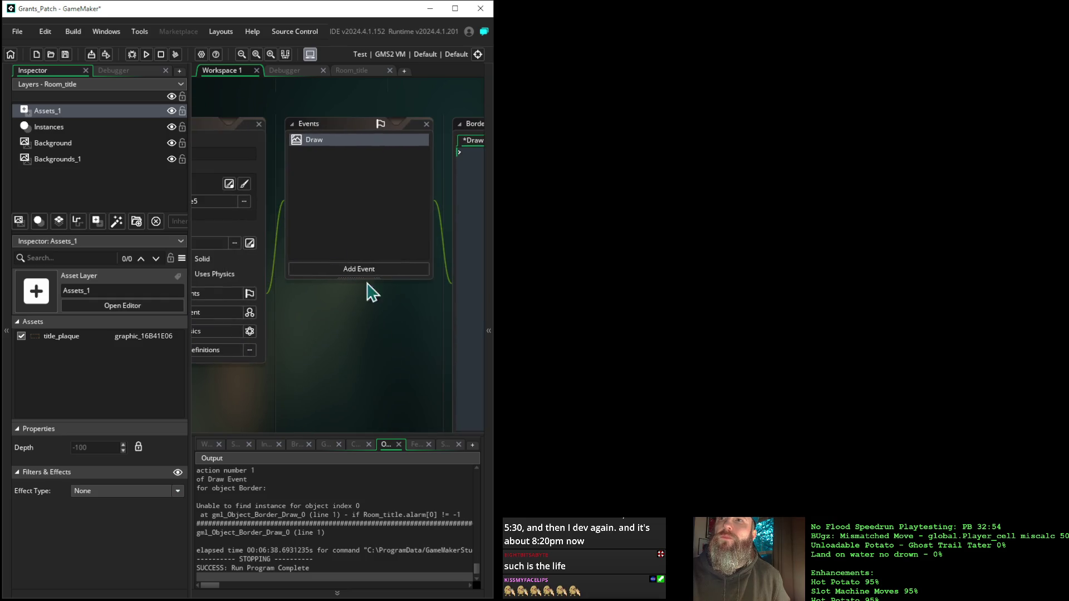
{"action": "right_click", "coordinate": [318, 143]}
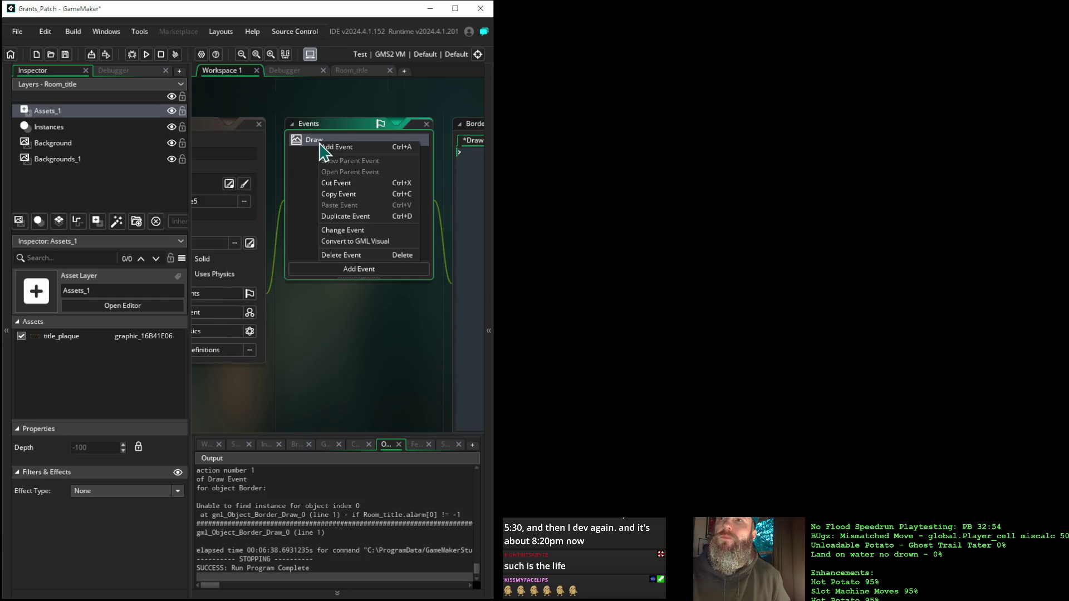
{"action": "left_click", "coordinate": [331, 255]}
{"action": "left_click", "coordinate": [292, 328]}
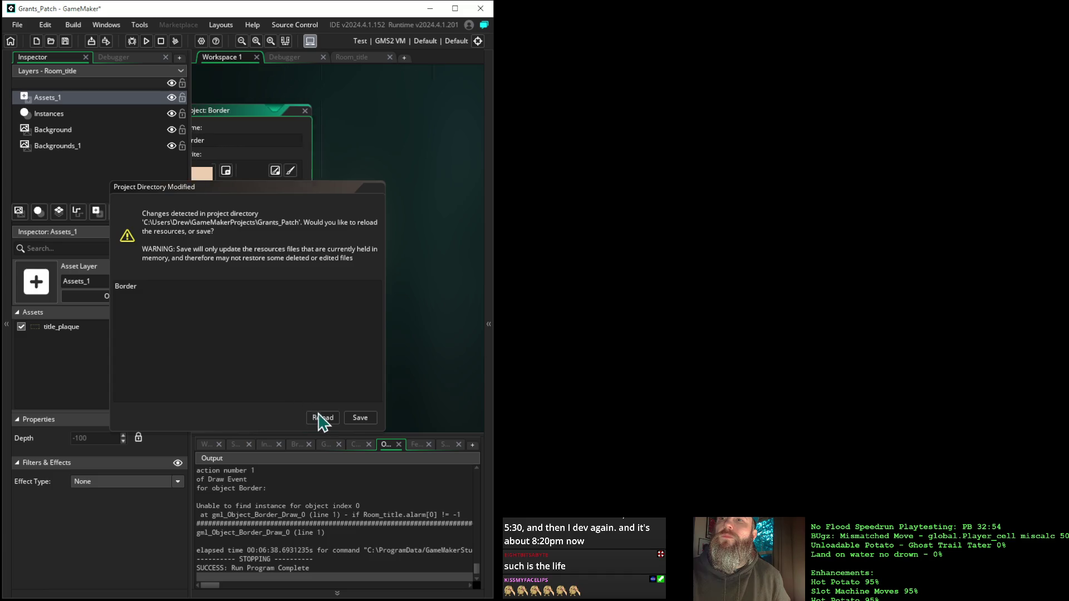
{"action": "left_click", "coordinate": [322, 419]}
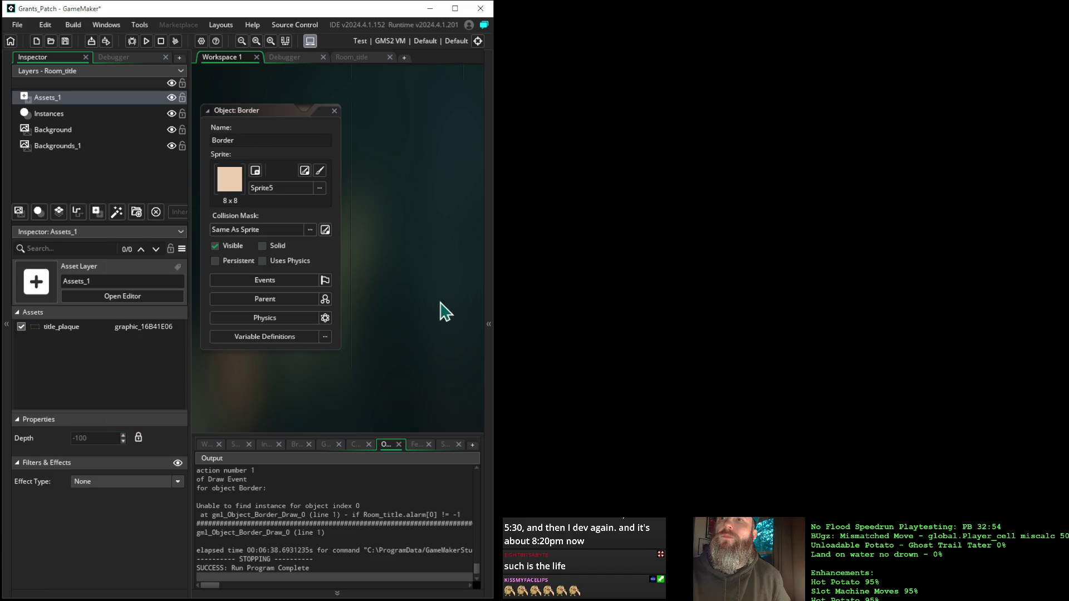
{"action": "left_click", "coordinate": [489, 294]}
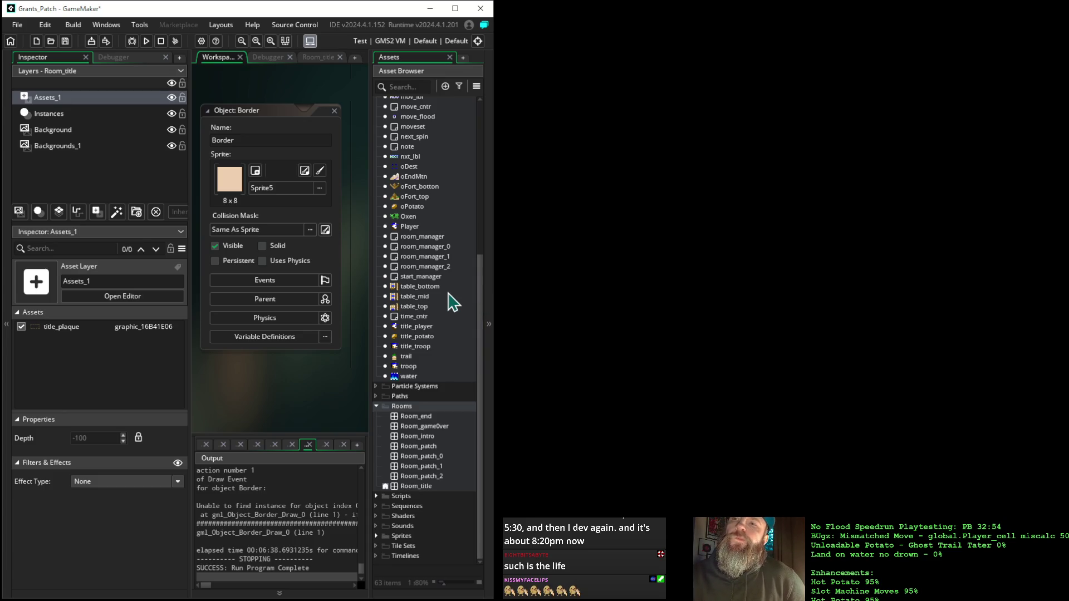
Inspect title_troop, collapse the Objects folder, and view Room_title's 256 × 224 settings.
{"action": "scroll", "coordinate": [451, 301], "scroll_direction": "up", "scroll_amount": 5}
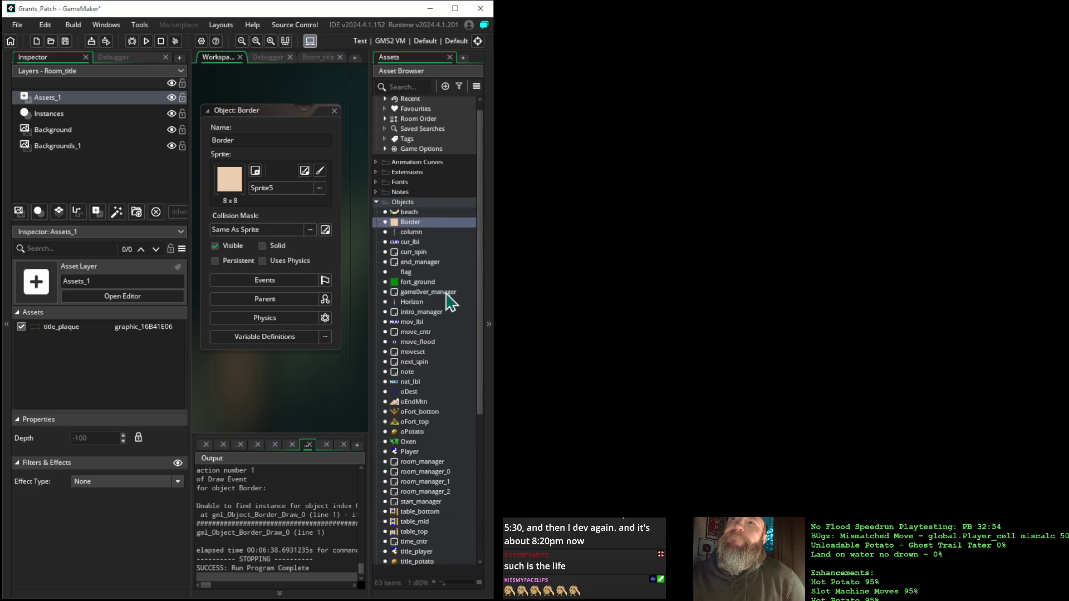
{"action": "scroll", "coordinate": [451, 301], "scroll_direction": "down", "scroll_amount": 5}
{"action": "scroll", "coordinate": [451, 301], "scroll_direction": "up", "scroll_amount": 5}
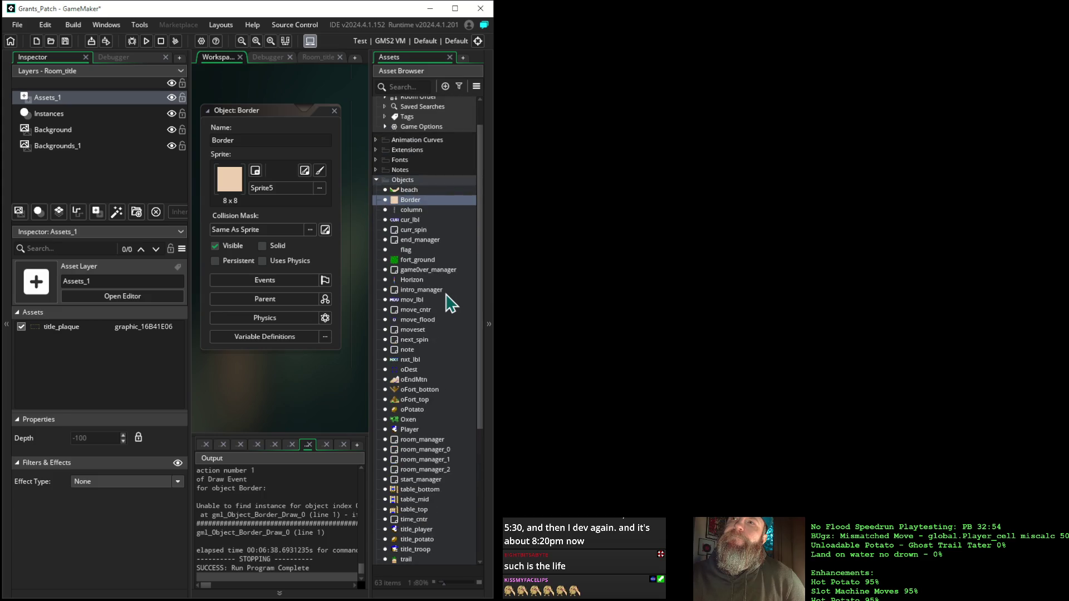
{"action": "scroll", "coordinate": [451, 301], "scroll_direction": "down", "scroll_amount": 2}
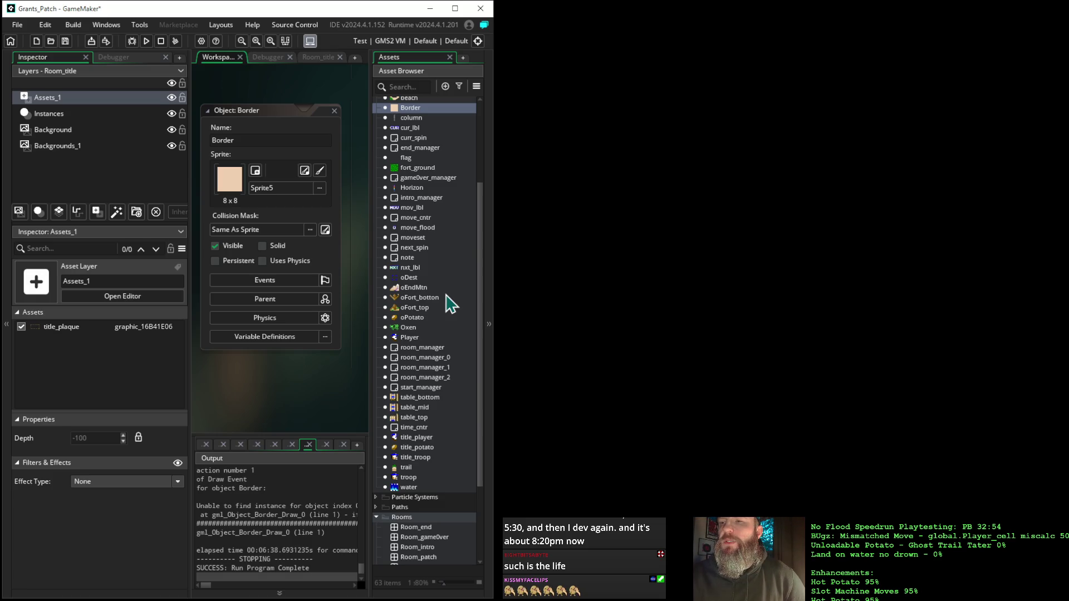
{"action": "scroll", "coordinate": [449, 304], "scroll_direction": "down", "scroll_amount": 3}
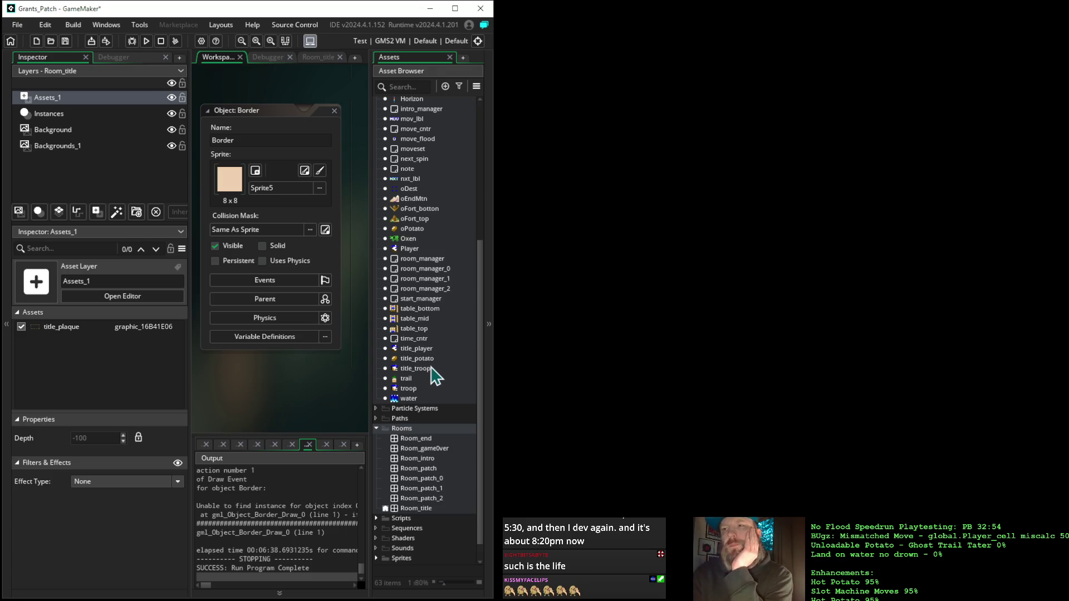
{"action": "left_click", "coordinate": [431, 370]}
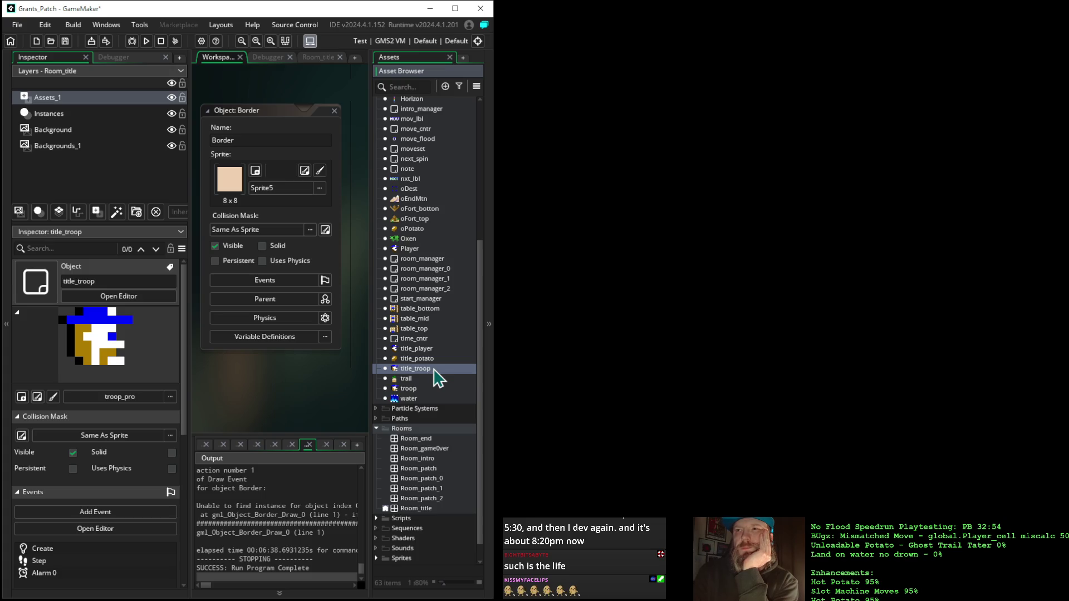
{"action": "scroll", "coordinate": [438, 379], "scroll_direction": "up", "scroll_amount": 7}
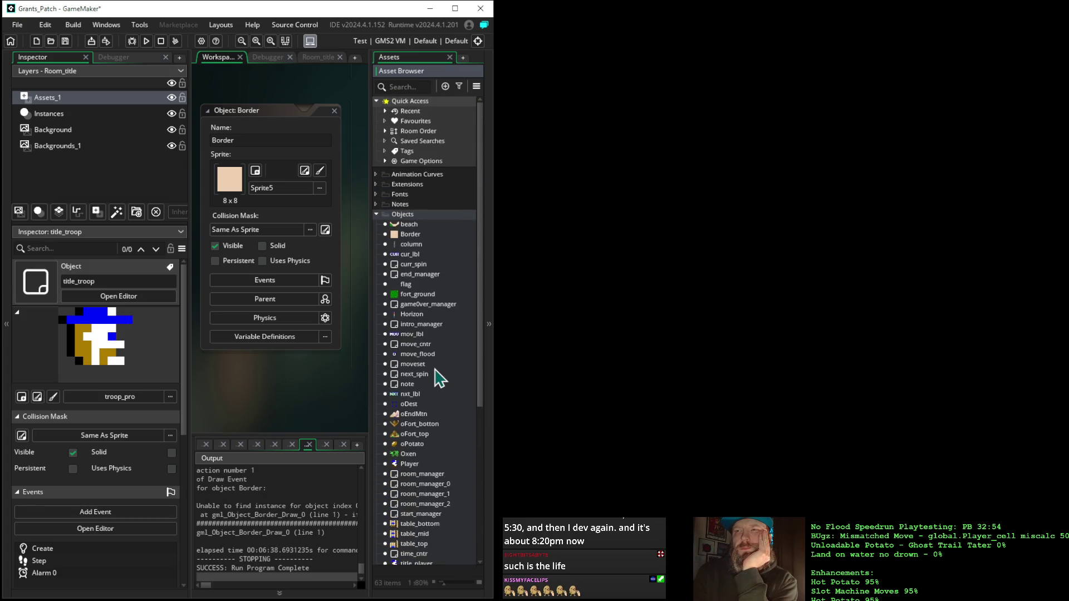
{"action": "left_click", "coordinate": [377, 214]}
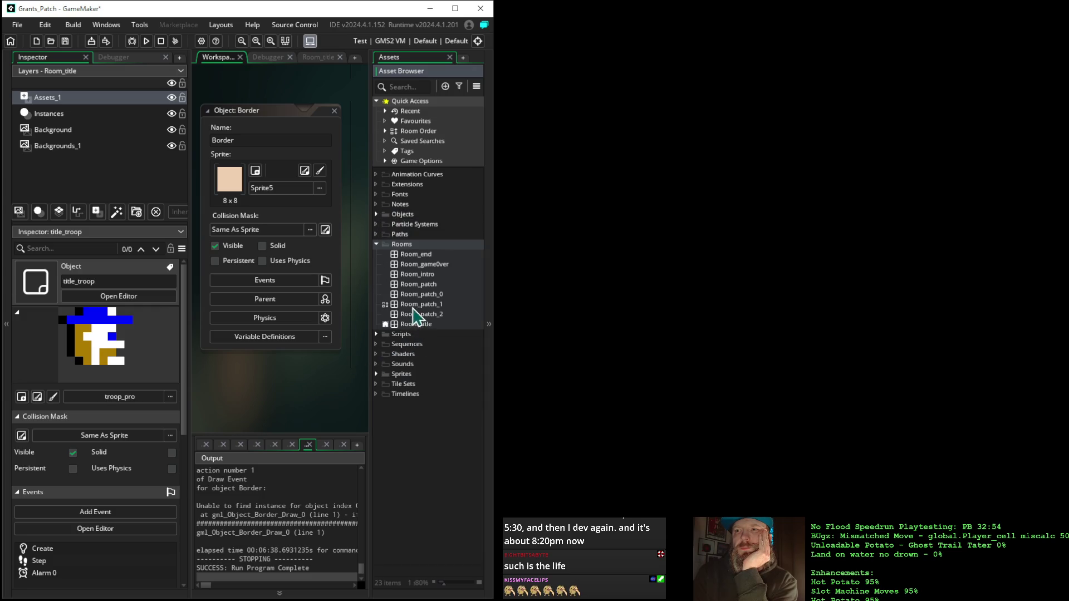
{"action": "left_click", "coordinate": [415, 325]}
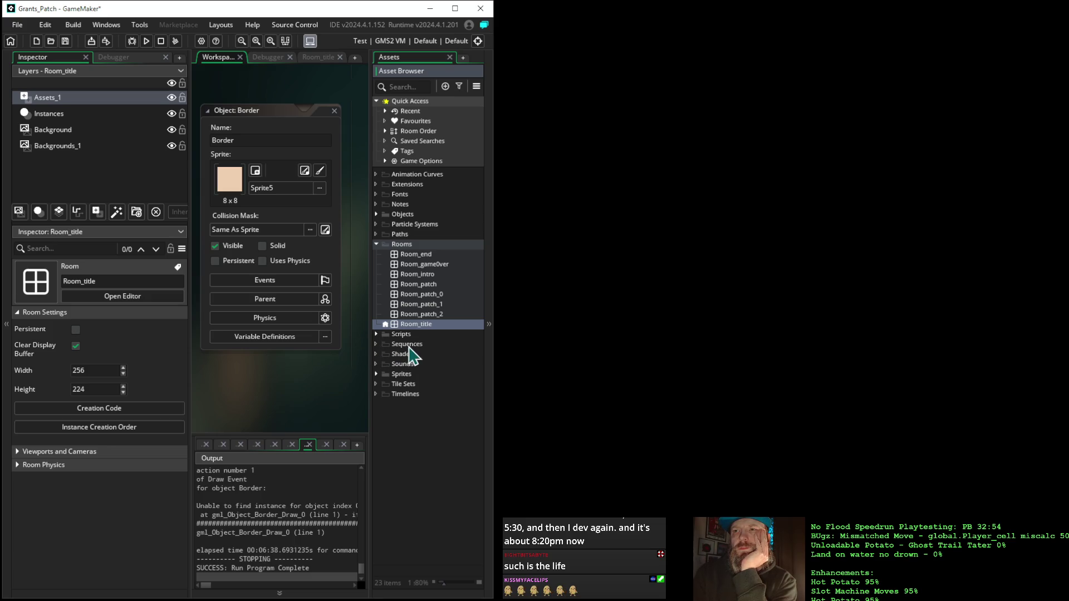
Close the Sequences folder's Create menu unused and expand the Objects folder.
{"action": "left_click", "coordinate": [409, 345]}
{"action": "right_click", "coordinate": [409, 347]}
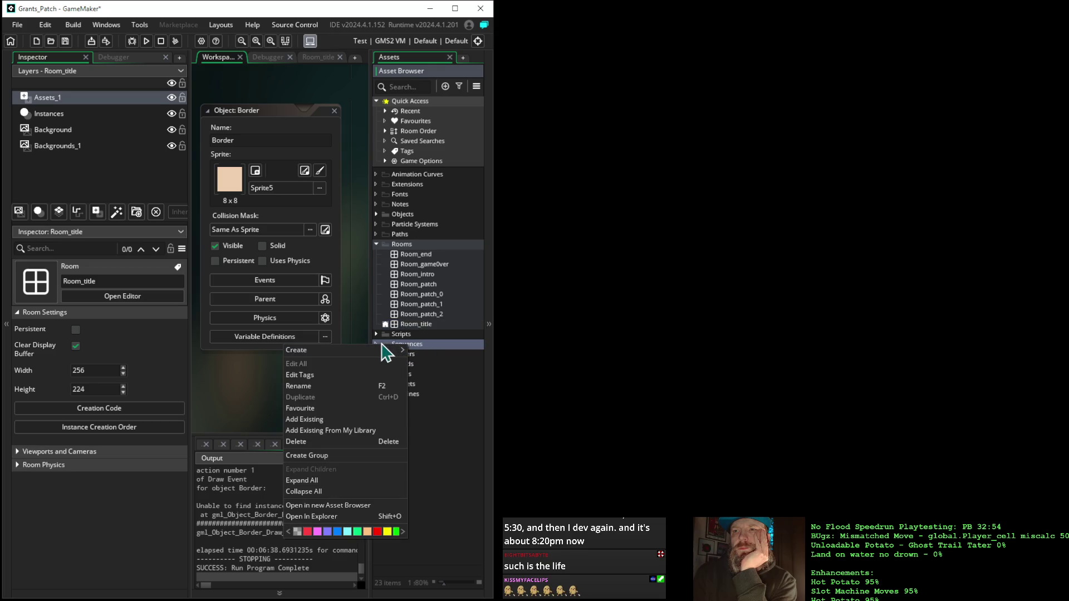
{"action": "mouse_move", "coordinate": [381, 350]}
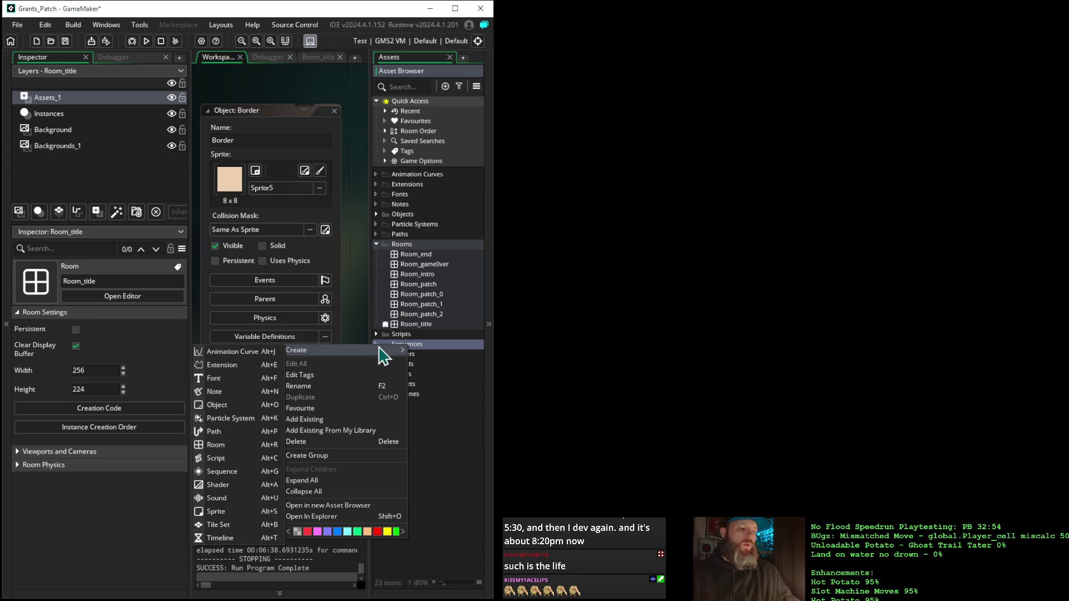
{"action": "key", "text": "Escape"}
{"action": "key", "text": "Escape"}
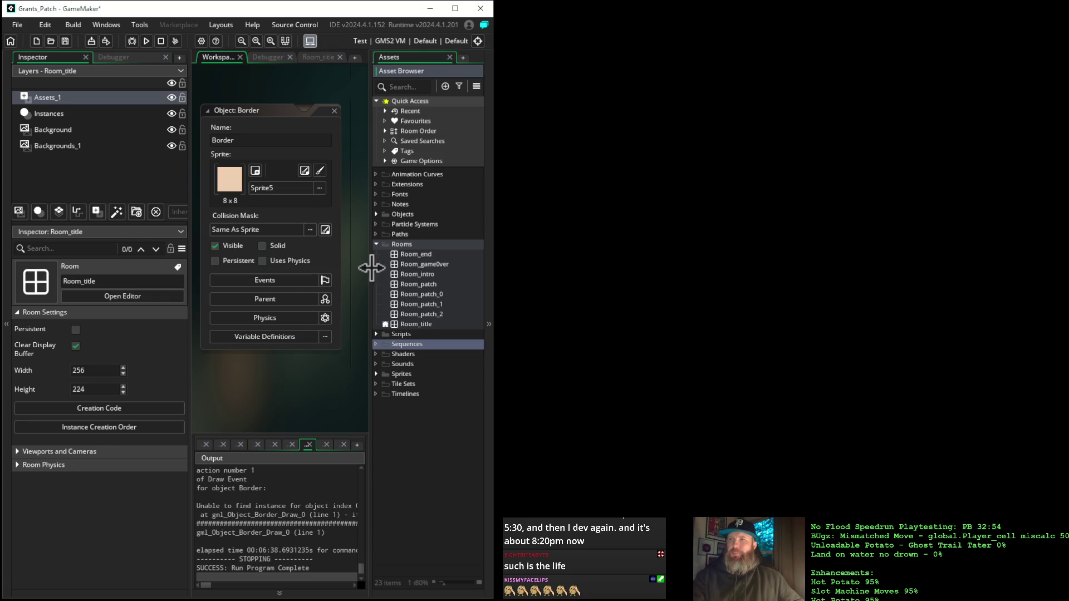
{"action": "left_click", "coordinate": [376, 215]}
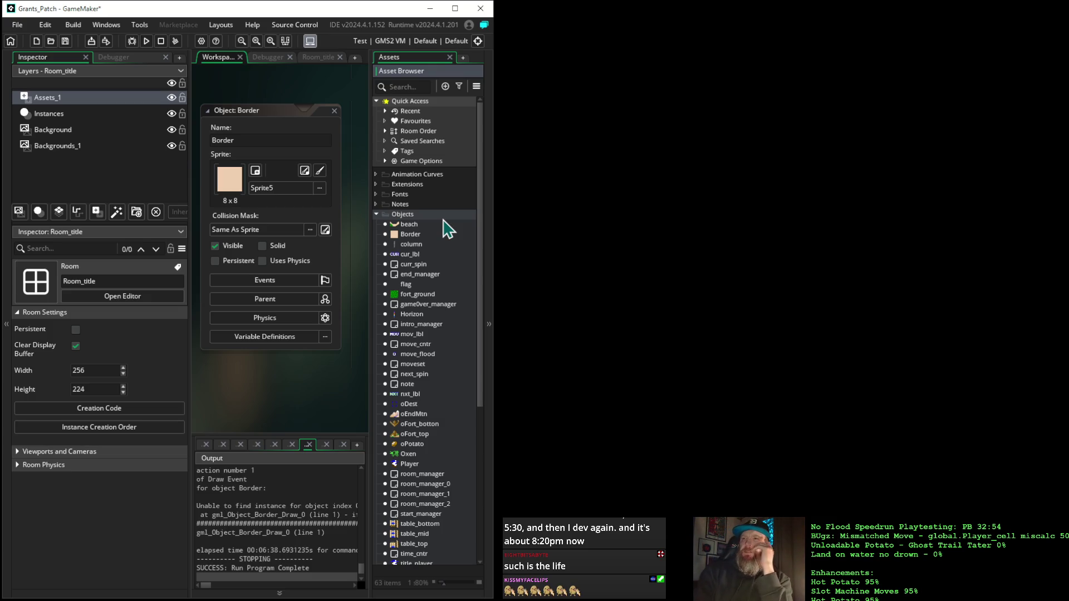
Compare end_manager and curr_spin, then open end_manager in its object editor.
{"action": "left_click", "coordinate": [420, 274]}
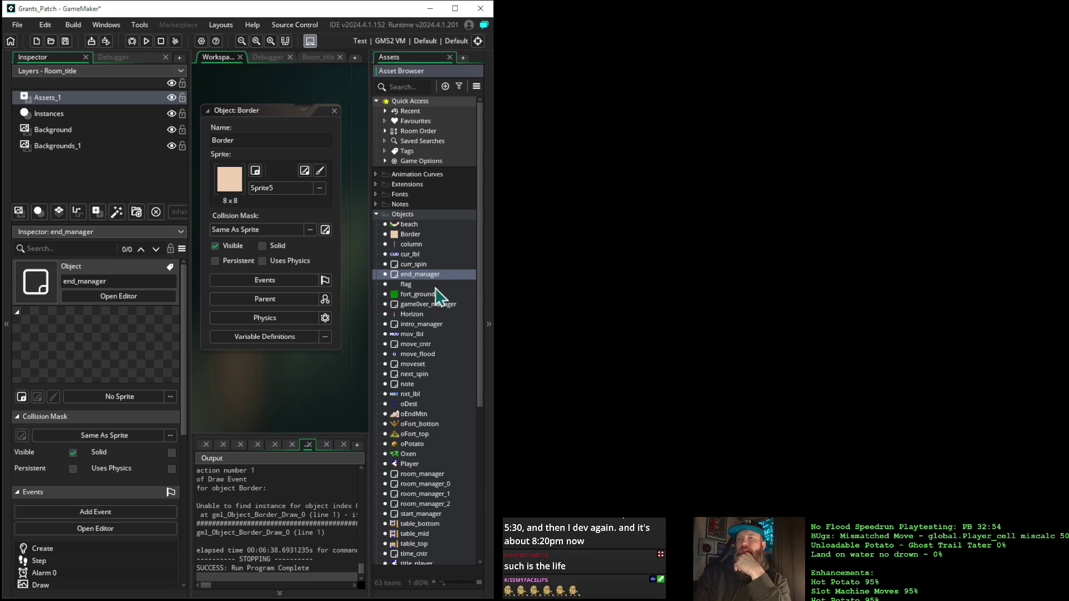
{"action": "left_click", "coordinate": [416, 267]}
{"action": "left_click", "coordinate": [419, 275]}
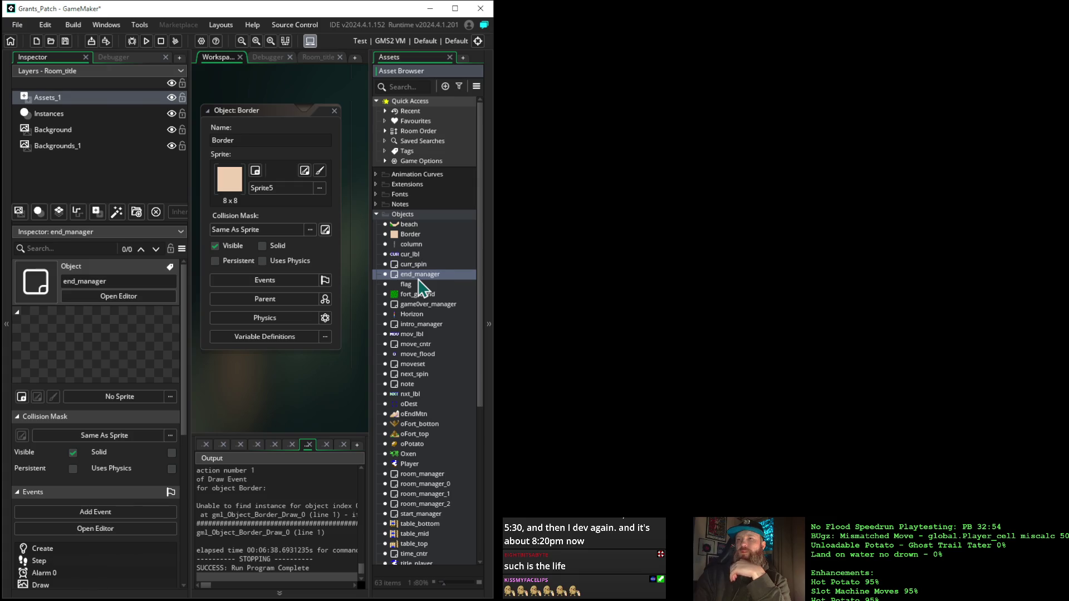
{"action": "double_click", "coordinate": [419, 278]}
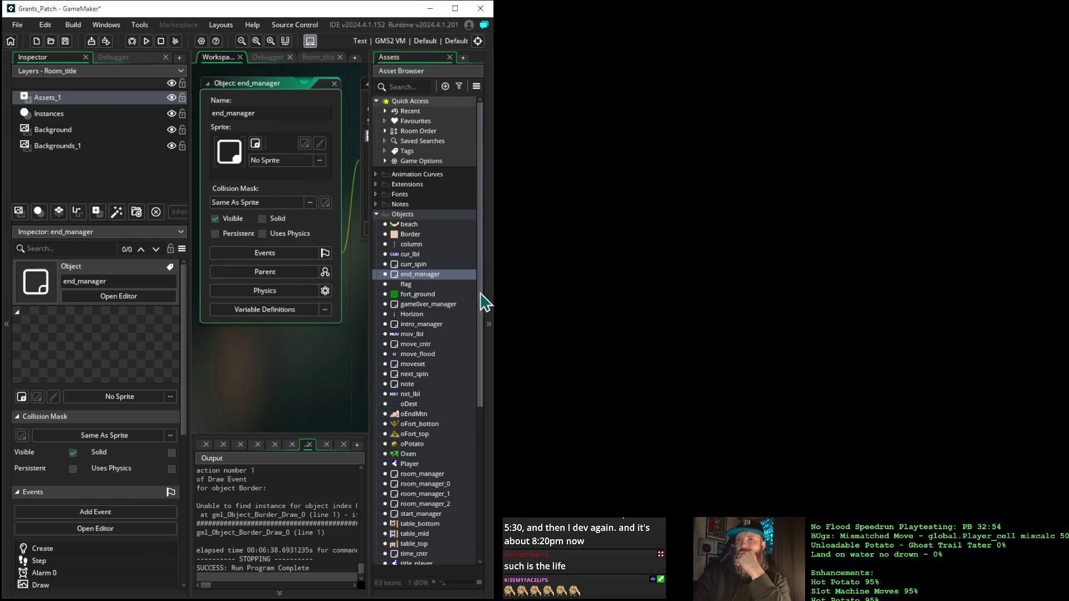
Expand the Asset Browser and scroll the Objects list down to start_manager.
{"action": "left_click", "coordinate": [490, 304]}
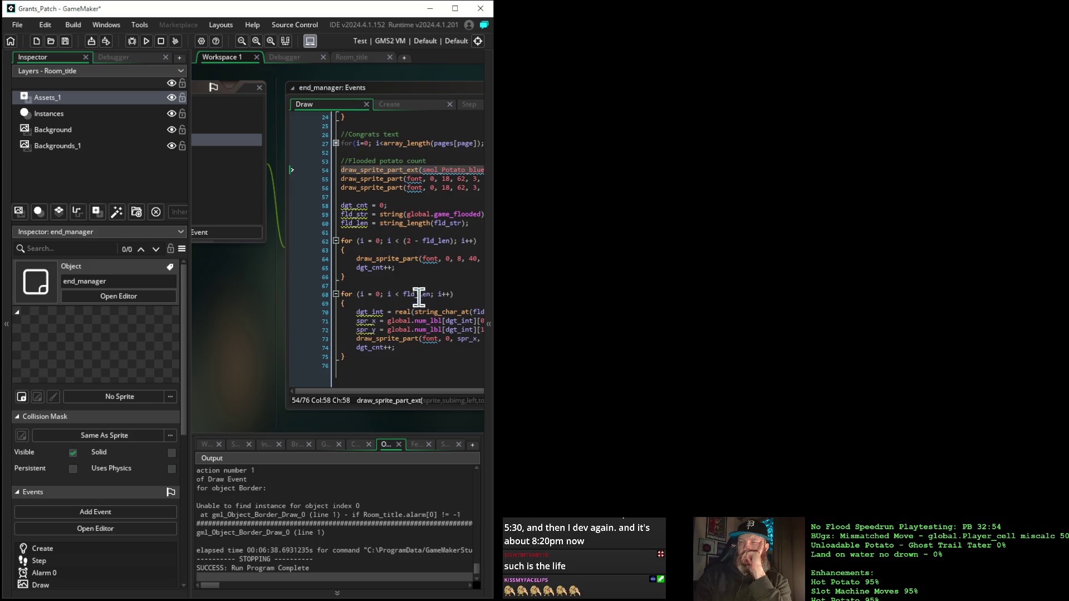
{"action": "left_click", "coordinate": [489, 286]}
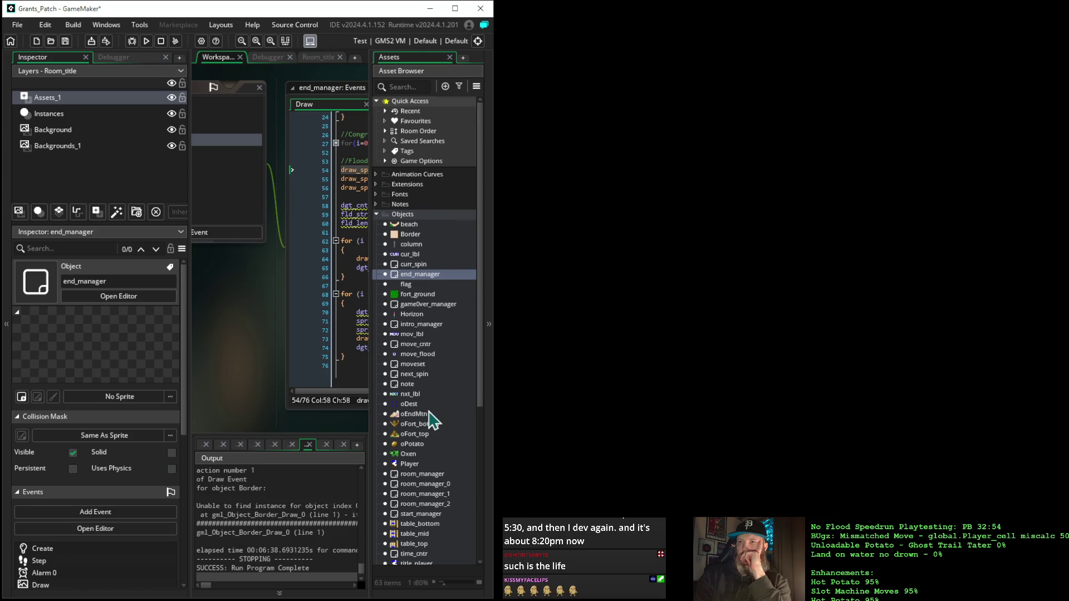
{"action": "scroll", "coordinate": [429, 419], "scroll_direction": "down", "scroll_amount": 2}
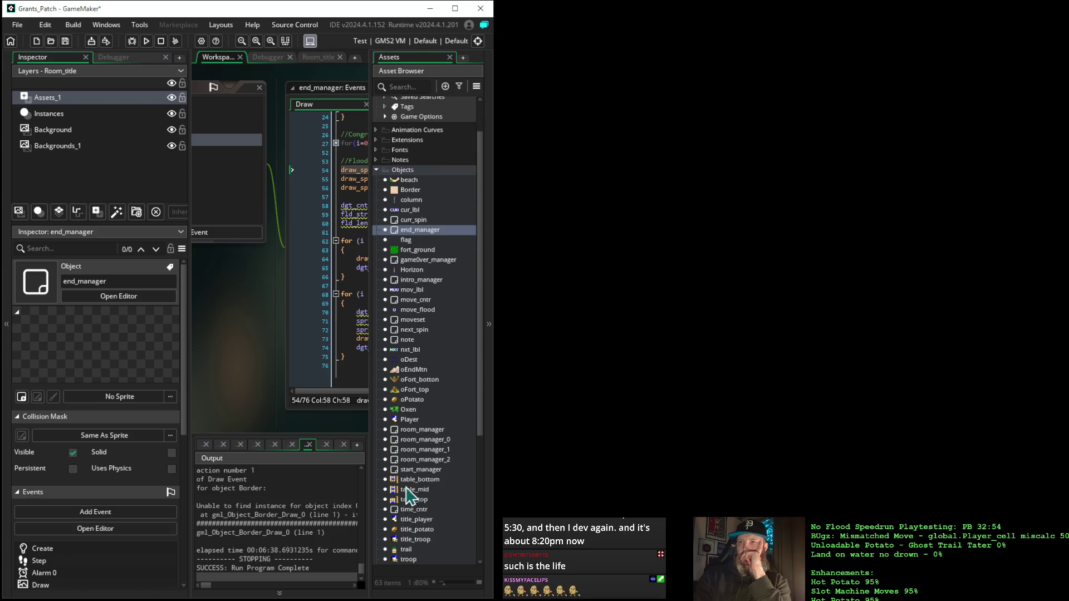
{"action": "scroll", "coordinate": [415, 534], "scroll_direction": "down", "scroll_amount": 2}
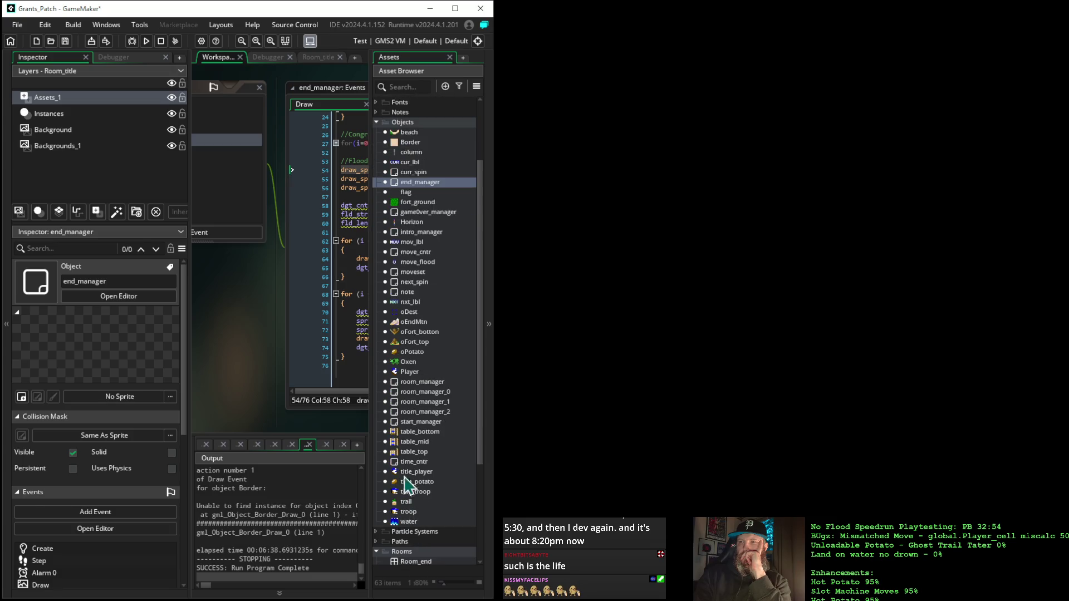
Open start_manager's Draw event and paste the surface-drawing block at line 94.
{"action": "double_click", "coordinate": [415, 421]}
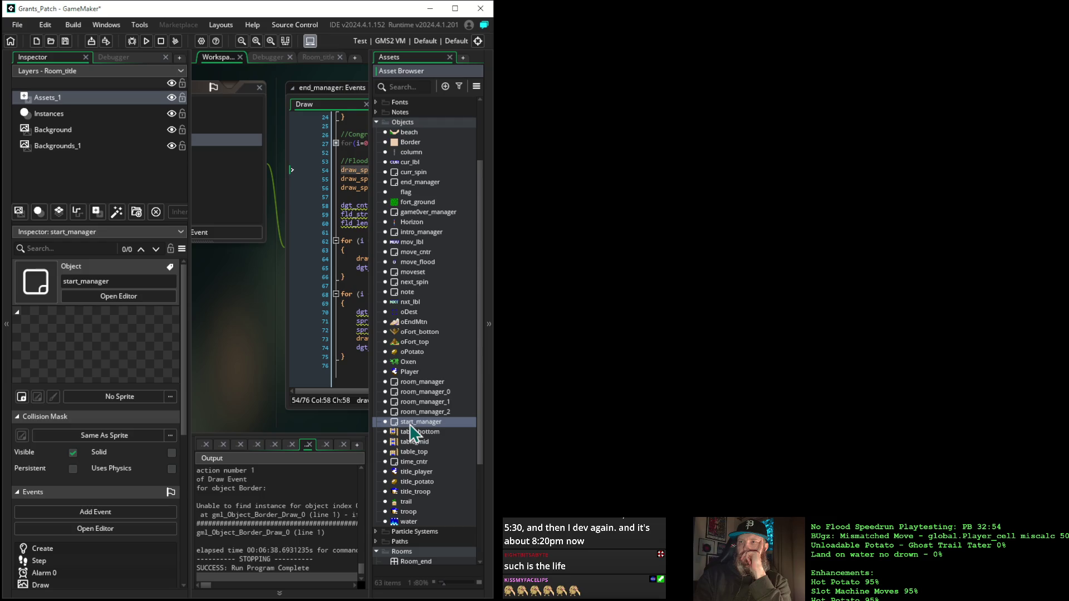
{"action": "left_click", "coordinate": [489, 426]}
{"action": "mouse_move", "coordinate": [423, 383]}
{"action": "left_mouse_down"}
{"action": "mouse_move", "coordinate": [255, 388]}
{"action": "mouse_move", "coordinate": [186, 362]}
{"action": "mouse_move", "coordinate": [247, 384]}
{"action": "left_mouse_up"}
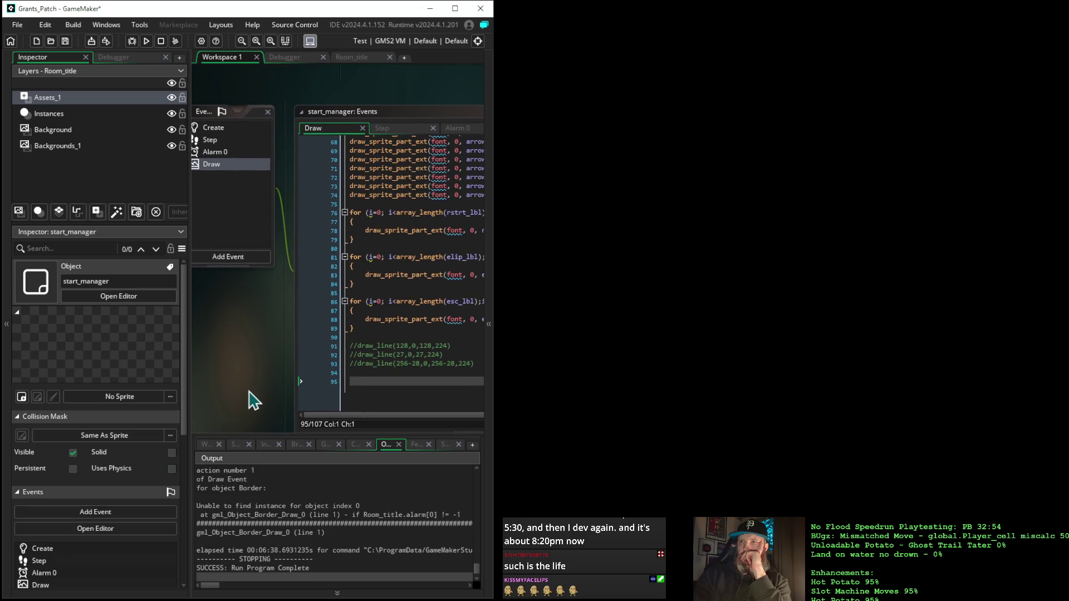
{"action": "mouse_move", "coordinate": [267, 346]}
{"action": "left_mouse_down"}
{"action": "mouse_move", "coordinate": [217, 338]}
{"action": "mouse_move", "coordinate": [306, 346]}
{"action": "mouse_move", "coordinate": [277, 324]}
{"action": "mouse_move", "coordinate": [258, 327]}
{"action": "left_mouse_up"}
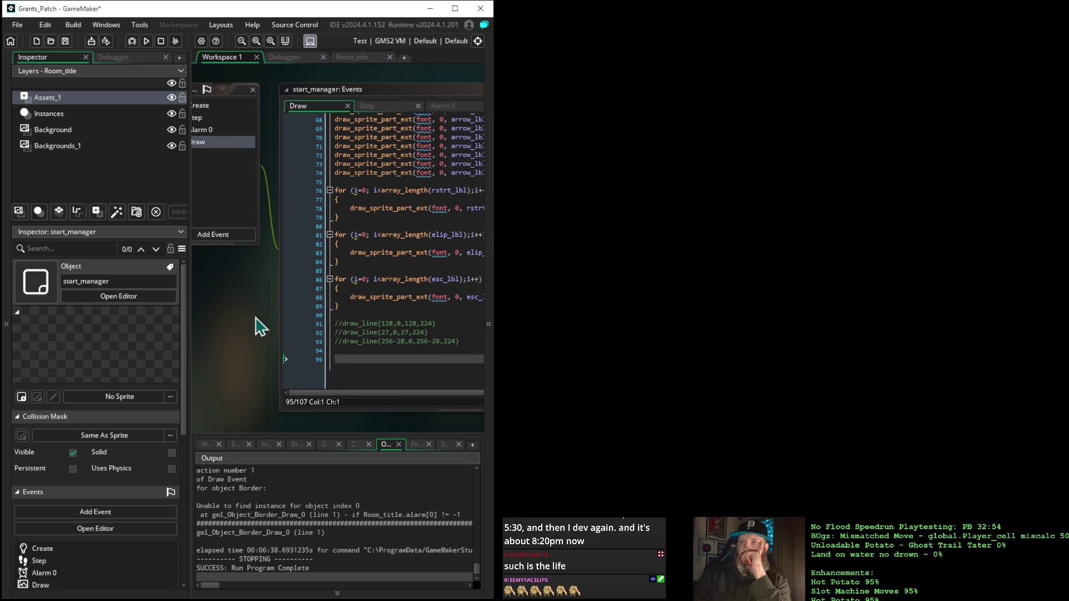
{"action": "left_click", "coordinate": [376, 358]}
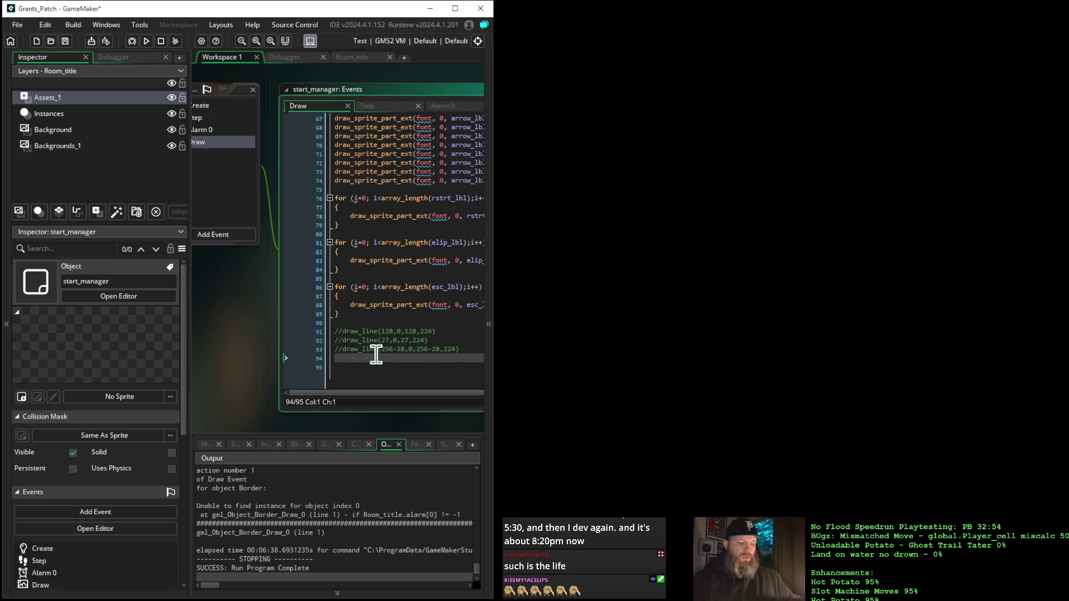
{"action": "key", "text": "ctrl+v"}
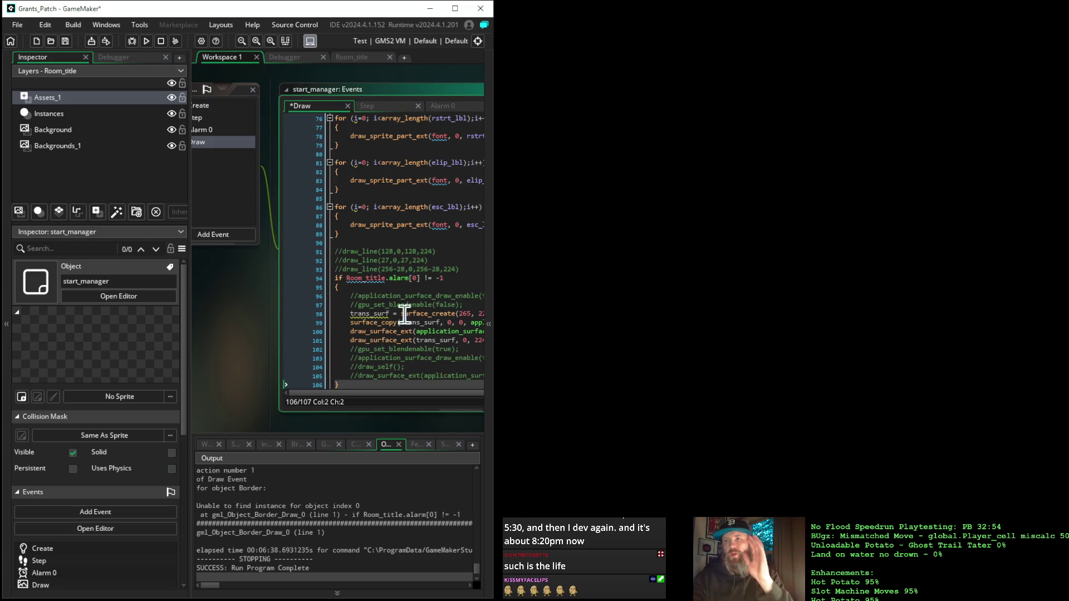
Change Room_title.alarm[0] to alarm[0] and add a blank line above the block.
{"action": "left_click", "coordinate": [390, 278]}
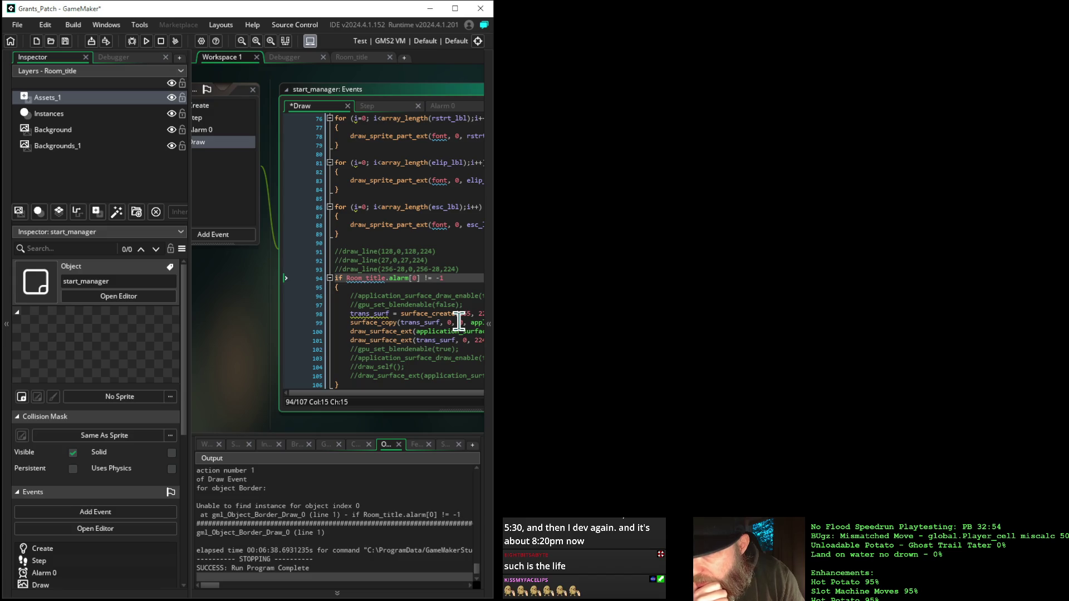
{"action": "key", "text": "BackSpace"}
{"action": "key", "text": "BackSpace"}
{"action": "key", "text": "BackSpace"}
{"action": "key", "text": "BackSpace"}
{"action": "key", "text": "BackSpace"}
{"action": "key", "text": "BackSpace"}
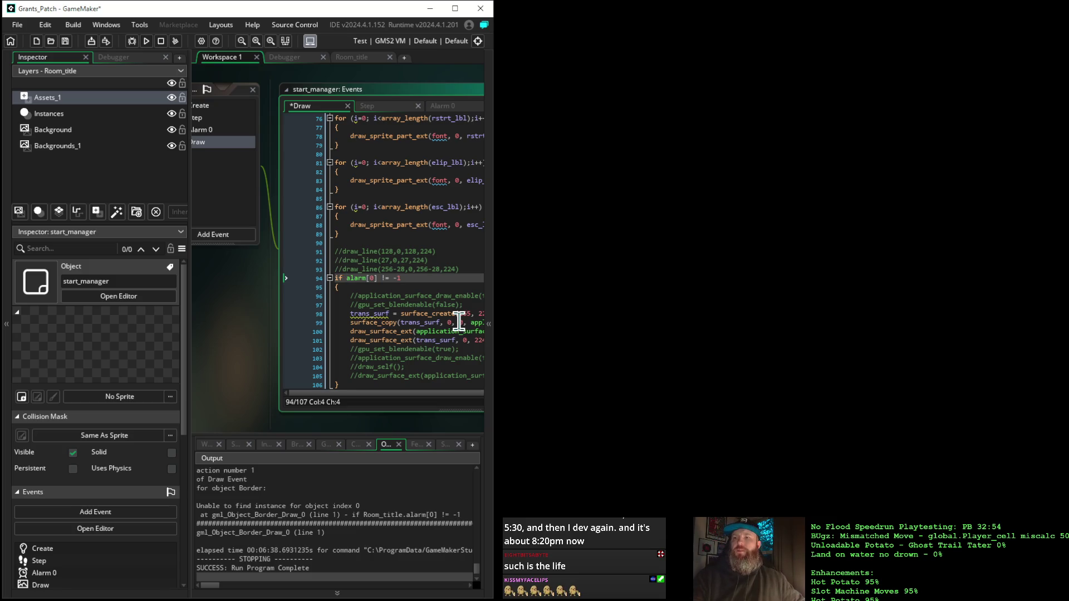
{"action": "scroll", "coordinate": [440, 266], "scroll_direction": "down", "scroll_amount": 1}
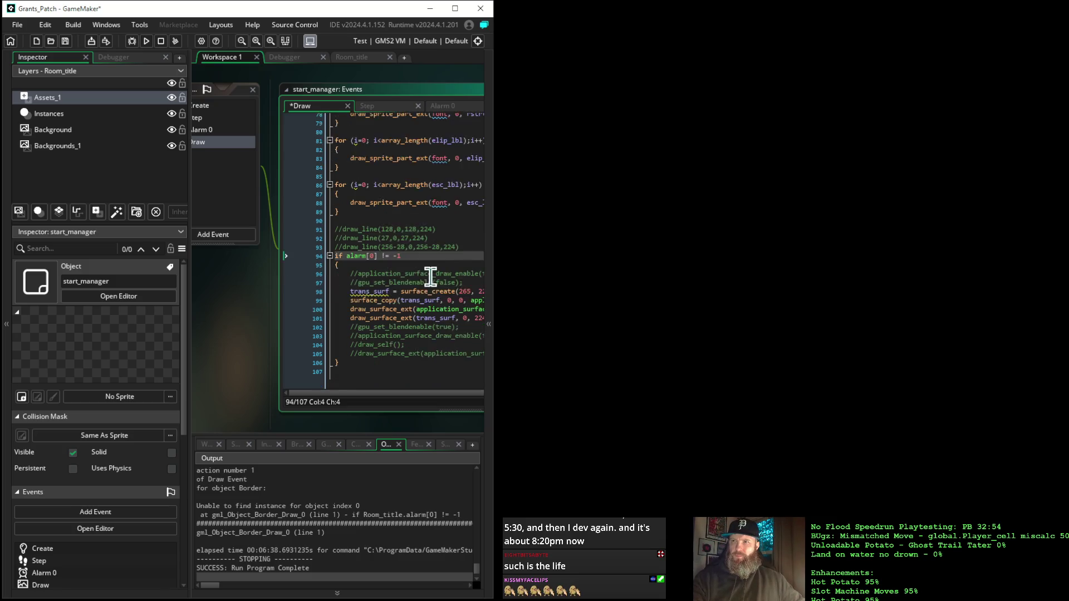
{"action": "scroll", "coordinate": [431, 276], "scroll_direction": "down", "scroll_amount": 1}
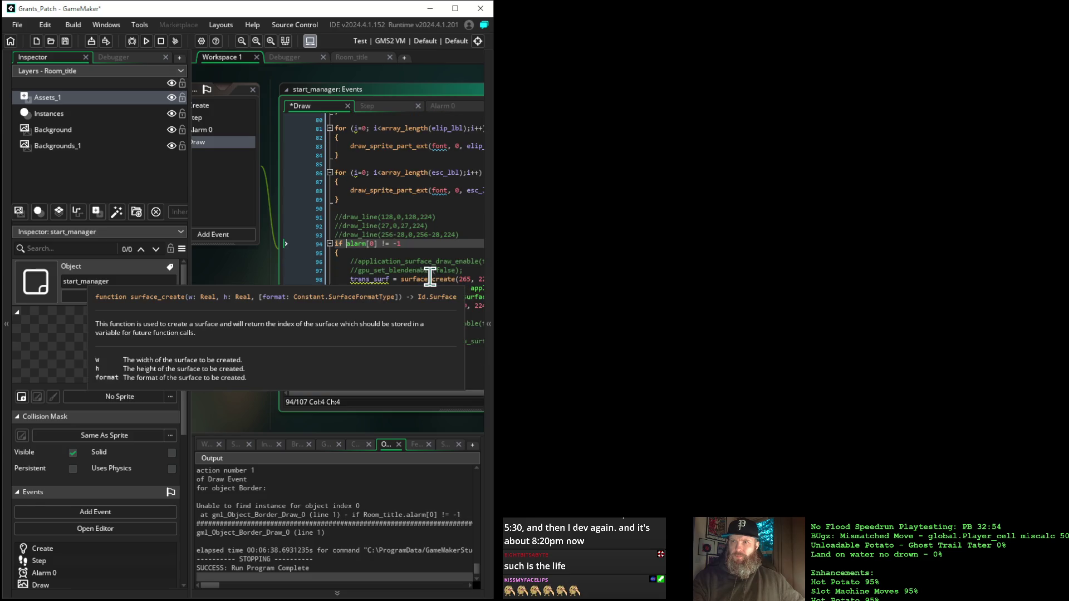
{"action": "scroll", "coordinate": [473, 241], "scroll_direction": "up", "scroll_amount": 1}
{"action": "left_click", "coordinate": [474, 243]}
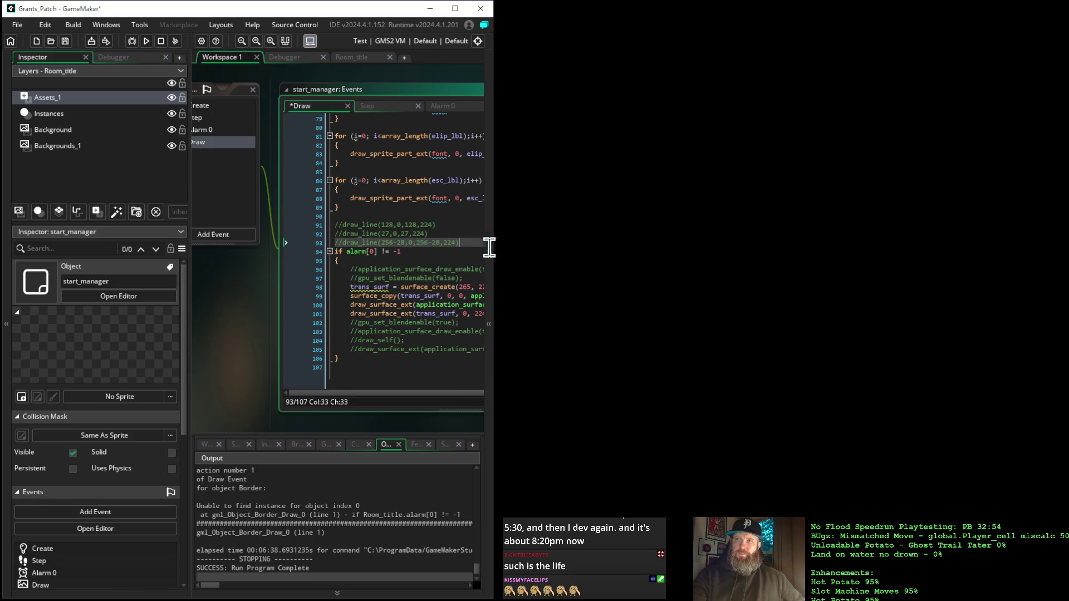
{"action": "key", "text": "Return"}
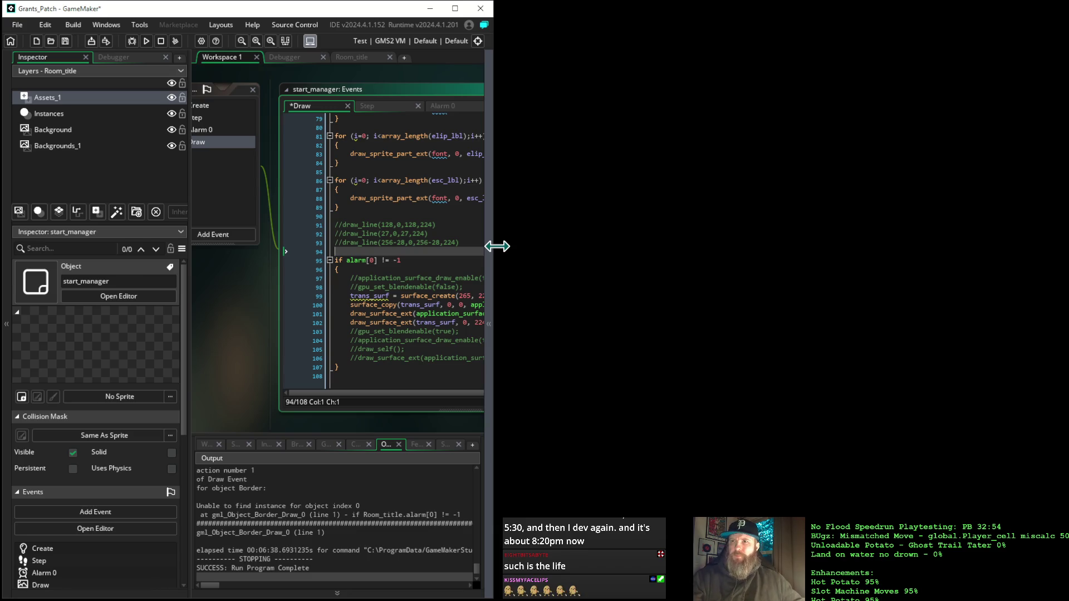
Comment out the trans_surf draw line with //, after checking Room_title's layers.
{"action": "left_click_drag", "start_coordinate": [432, 430], "coordinate": [335, 399]}
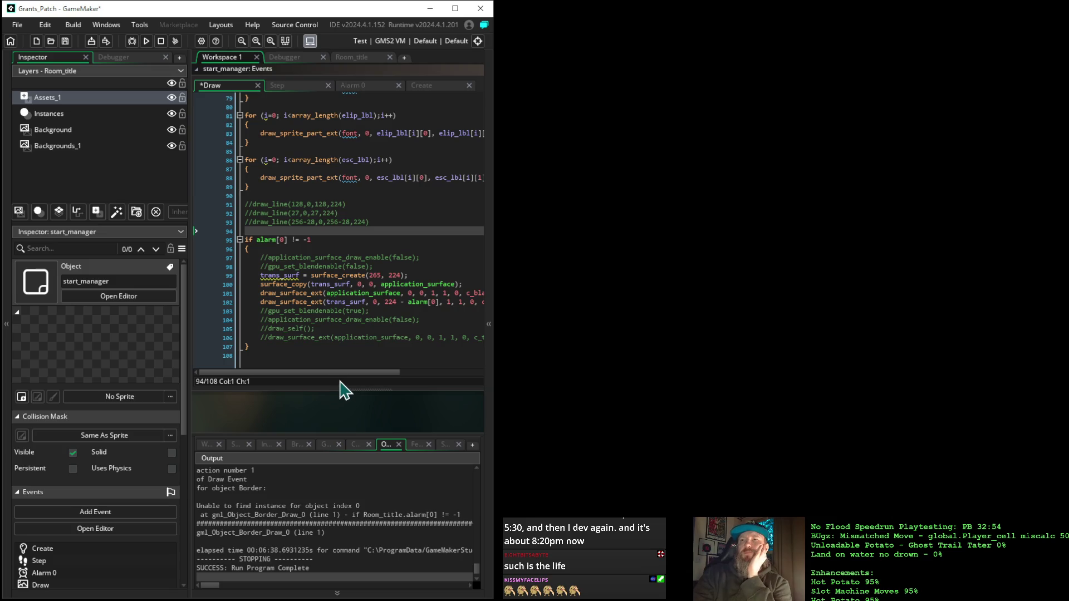
{"action": "mouse_move", "coordinate": [257, 303]}
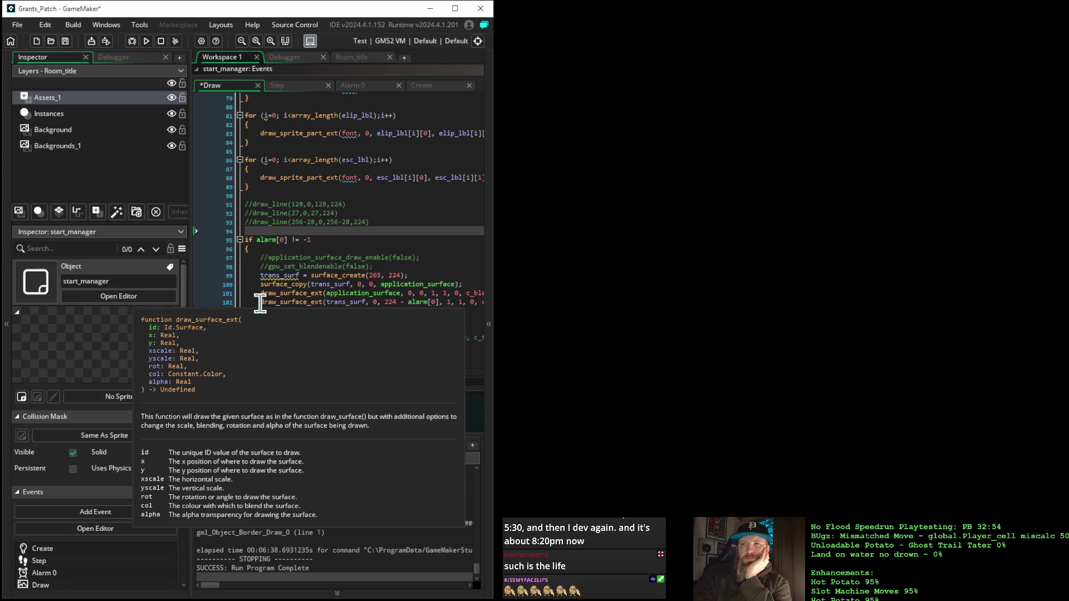
{"action": "left_click", "coordinate": [260, 303]}
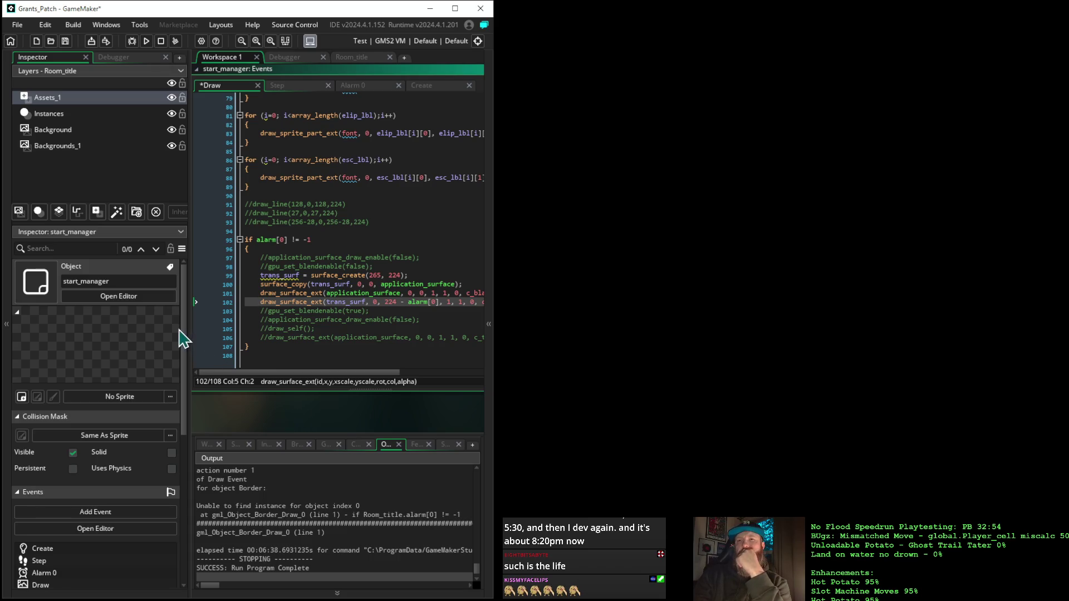
{"action": "left_click", "coordinate": [48, 114]}
{"action": "left_click", "coordinate": [49, 113]}
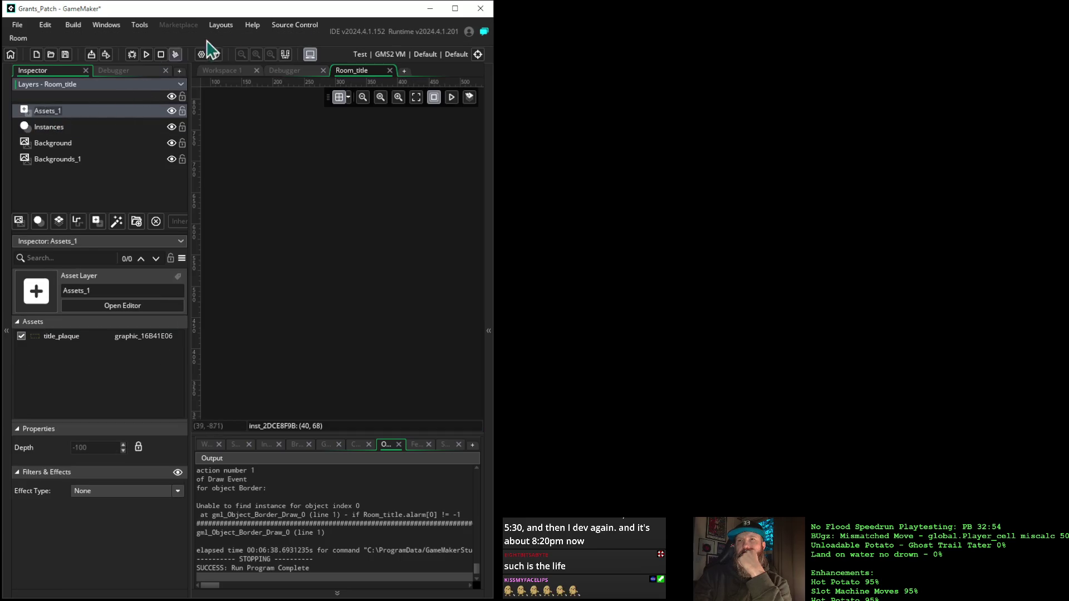
{"action": "left_click", "coordinate": [234, 71]}
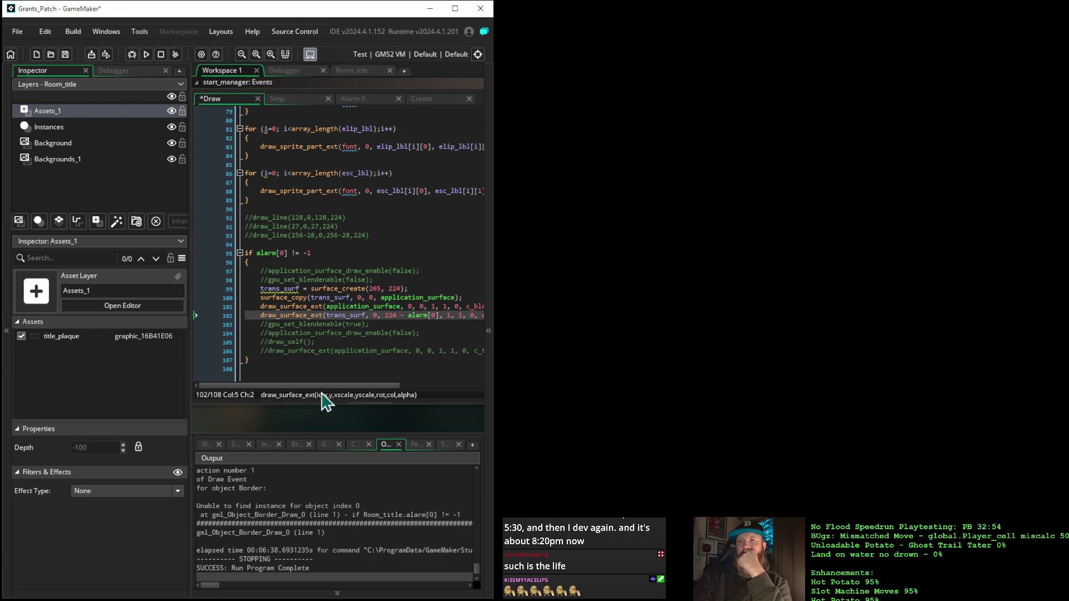
{"action": "left_click", "coordinate": [261, 316]}
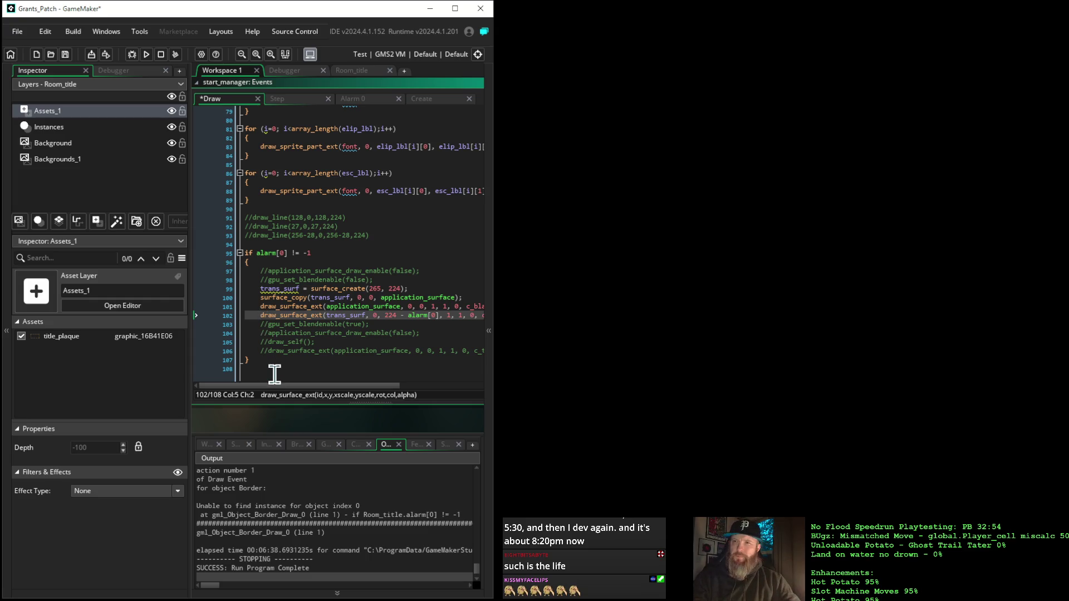
{"action": "type", "text": "//"}
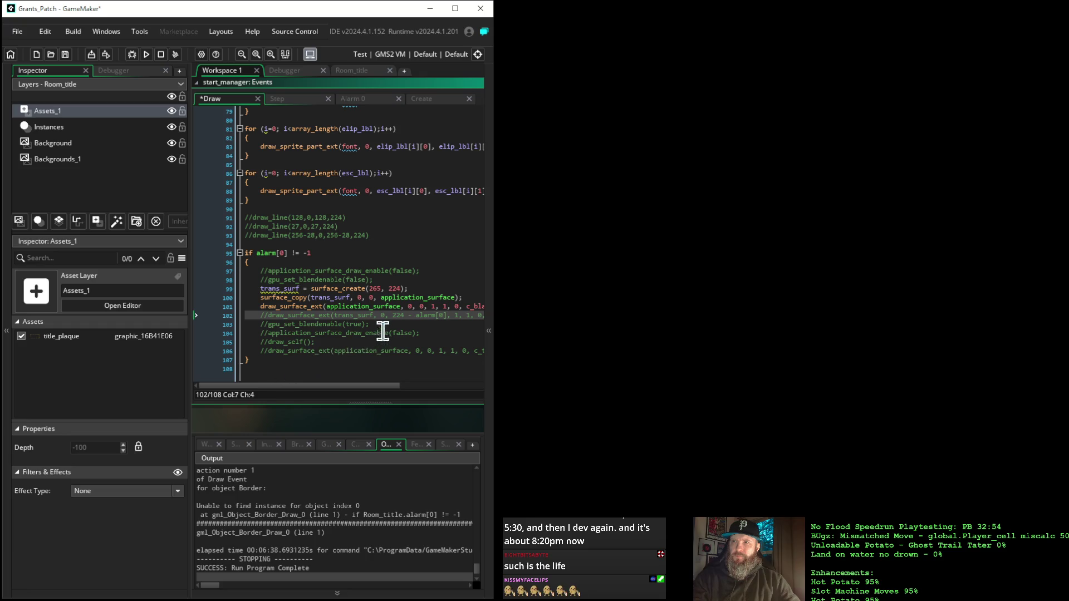
Copy '224 - alarm[0]' into the application surface draw's y argument on line 101.
{"action": "double_click", "coordinate": [398, 316]}
{"action": "left_click_drag", "start_coordinate": [412, 329], "coordinate": [447, 318]}
{"action": "key", "text": "ctrl+c"}
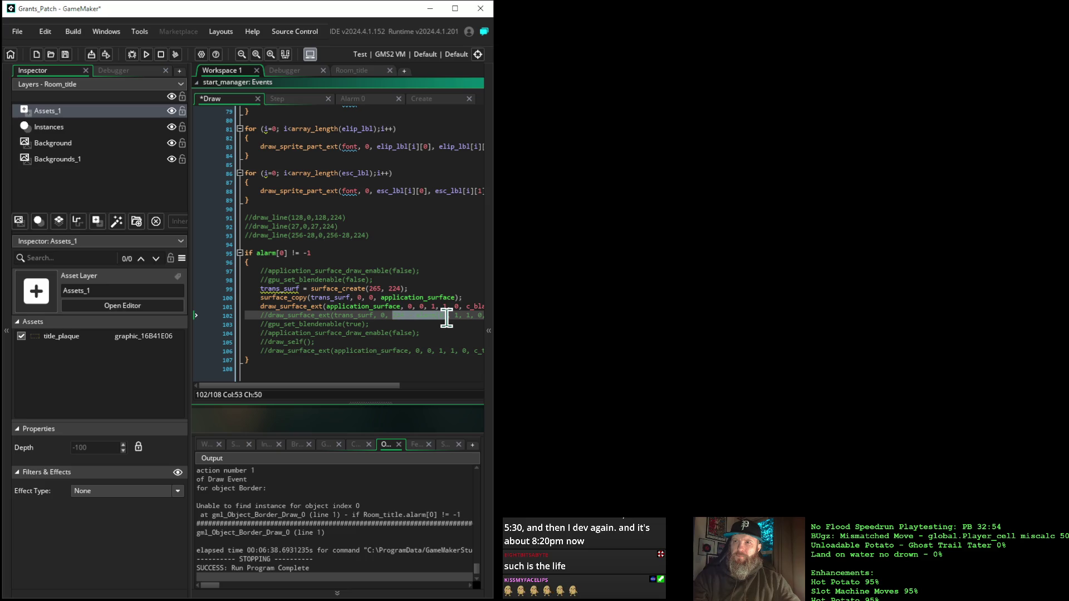
{"action": "left_click_drag", "start_coordinate": [376, 387], "coordinate": [414, 387]}
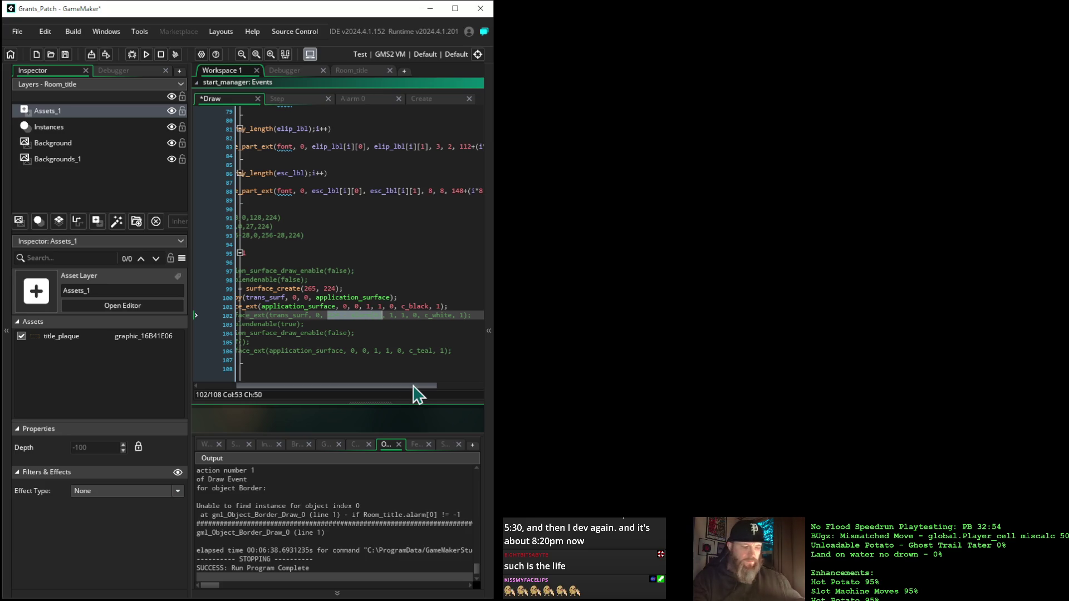
{"action": "left_click", "coordinate": [353, 315]}
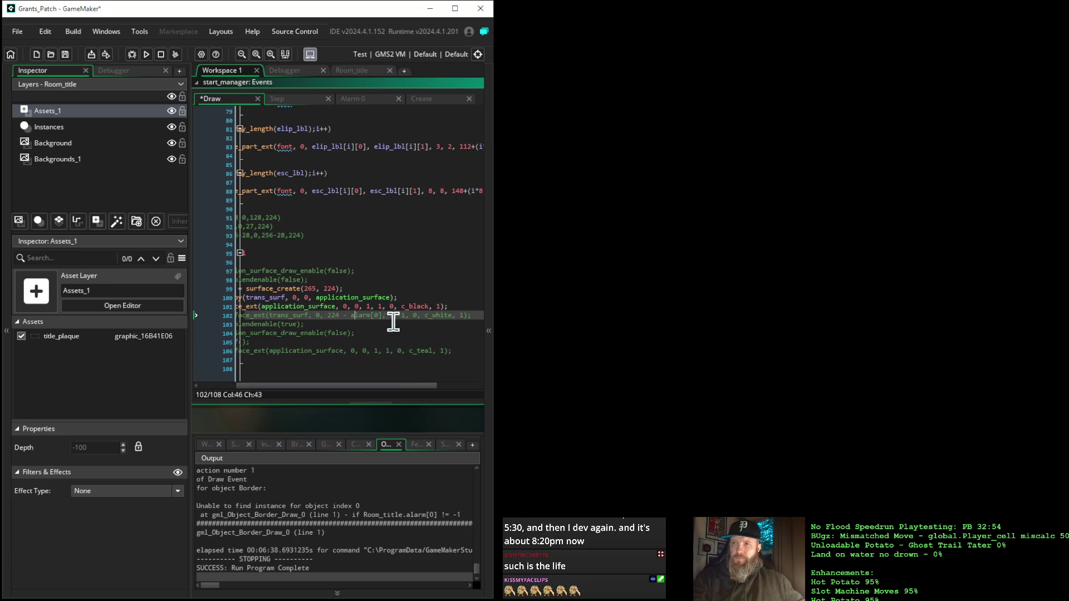
{"action": "left_click", "coordinate": [356, 307]}
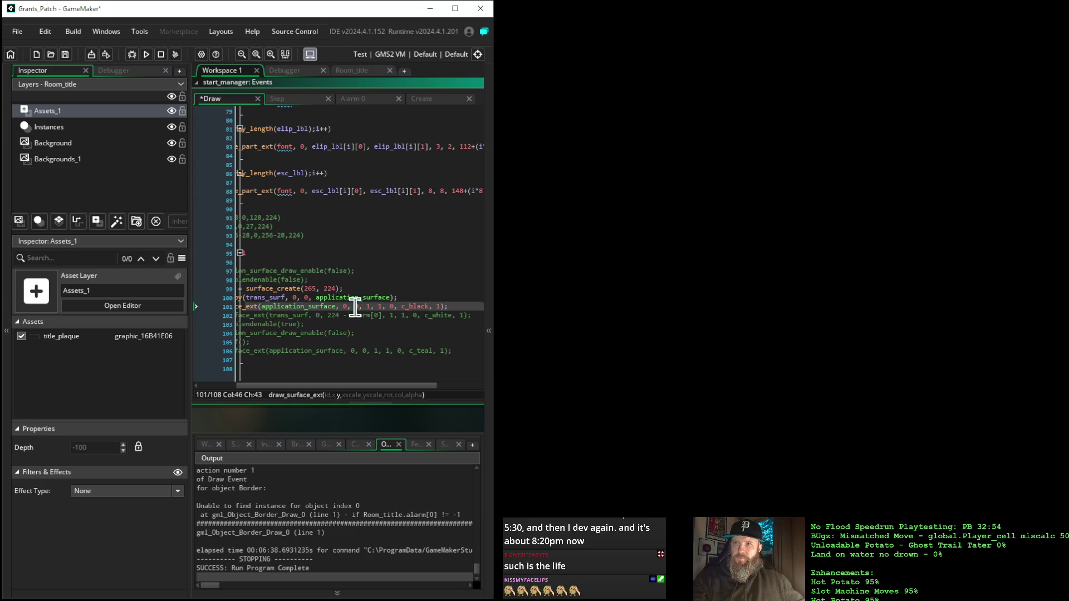
{"action": "key", "text": "ctrl+v"}
Change the application surface colour from c_black to c_white and run in debug.
{"action": "left_click", "coordinate": [460, 306]}
{"action": "mouse_move", "coordinate": [460, 309]}
{"action": "left_mouse_down"}
{"action": "mouse_move", "coordinate": [477, 310]}
{"action": "mouse_move", "coordinate": [453, 313]}
{"action": "left_mouse_up"}
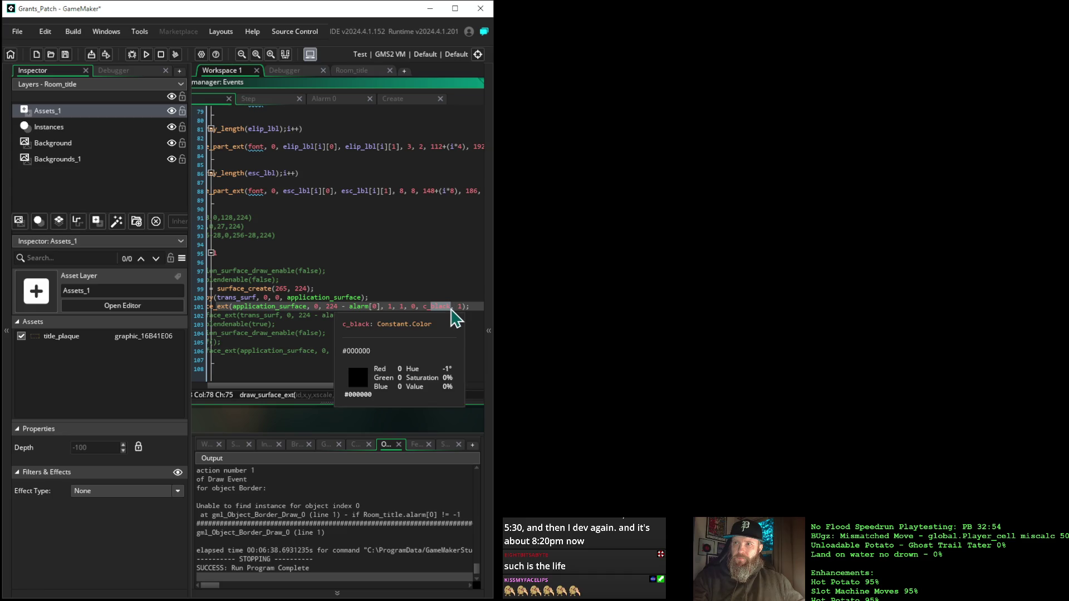
{"action": "type", "text": "white"}
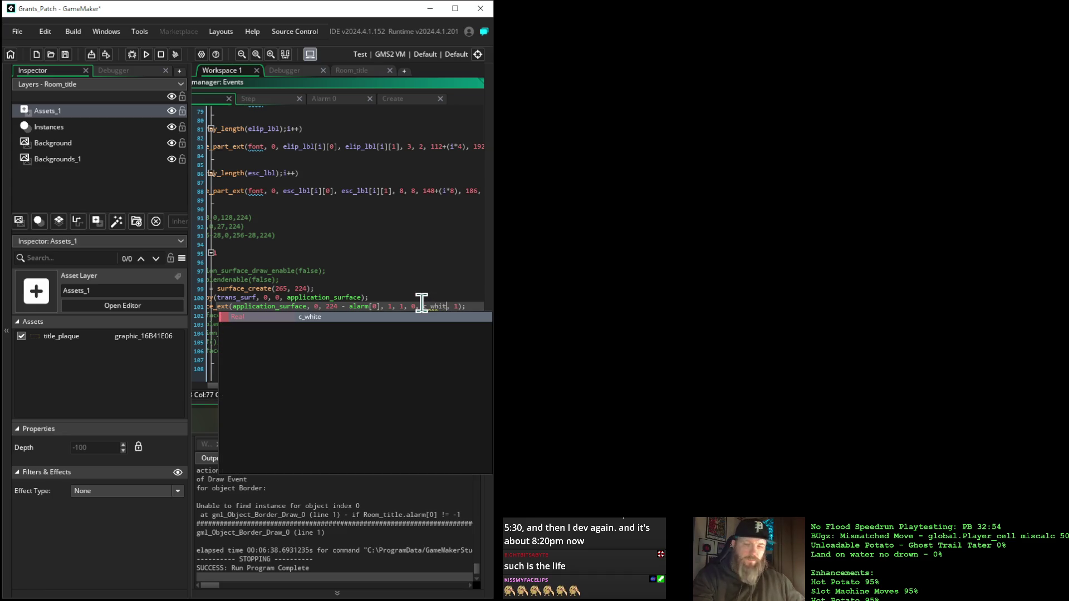
{"action": "left_click", "coordinate": [132, 53]}
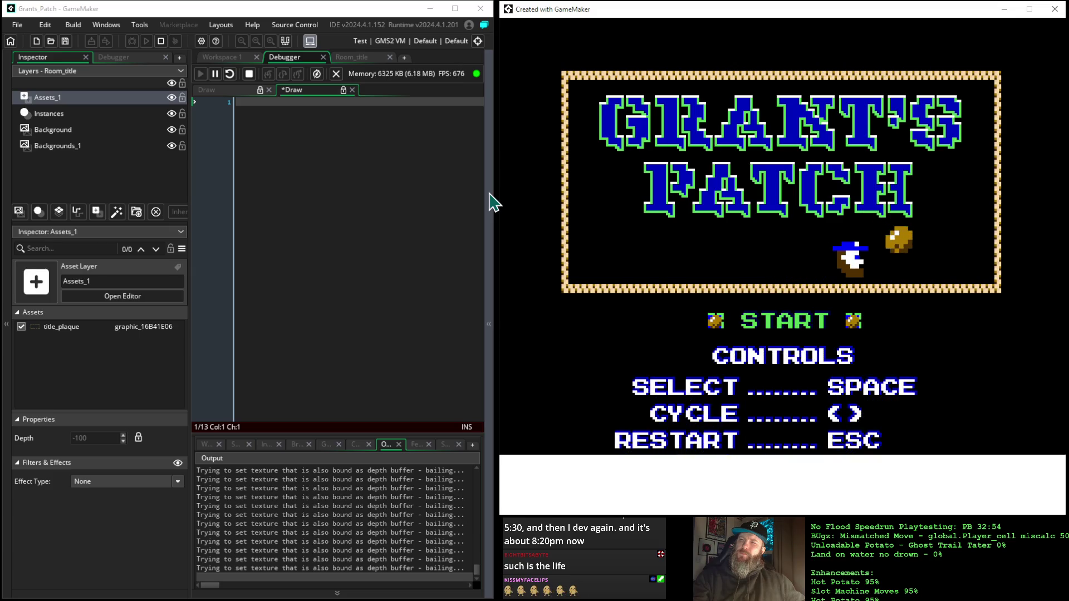
Advance the game from the title screen to the 1853 intro, then stop it.
{"action": "key", "text": "space"}
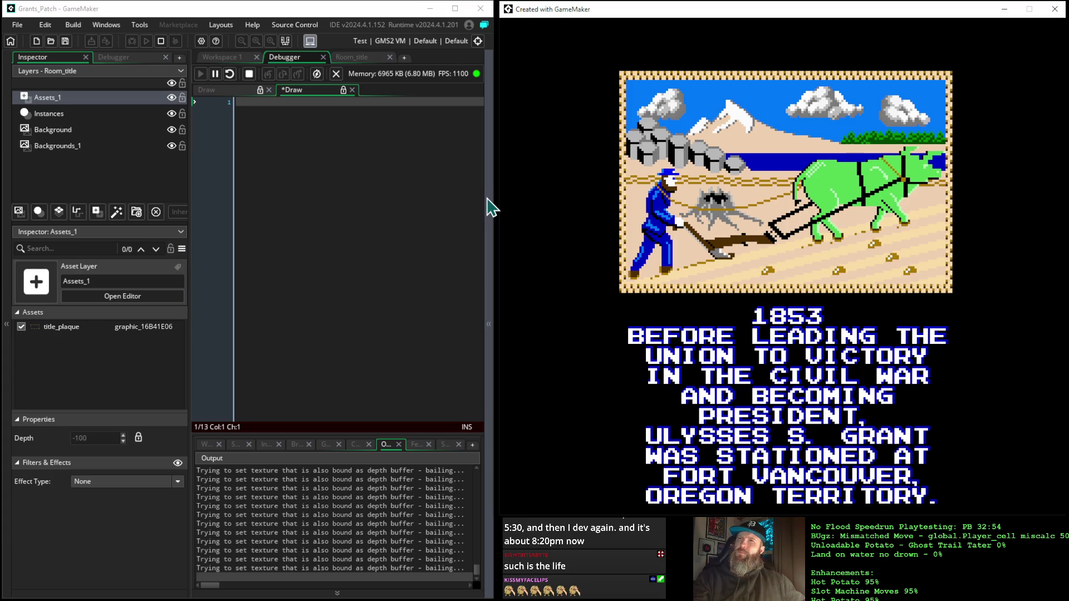
{"action": "left_click", "coordinate": [254, 81]}
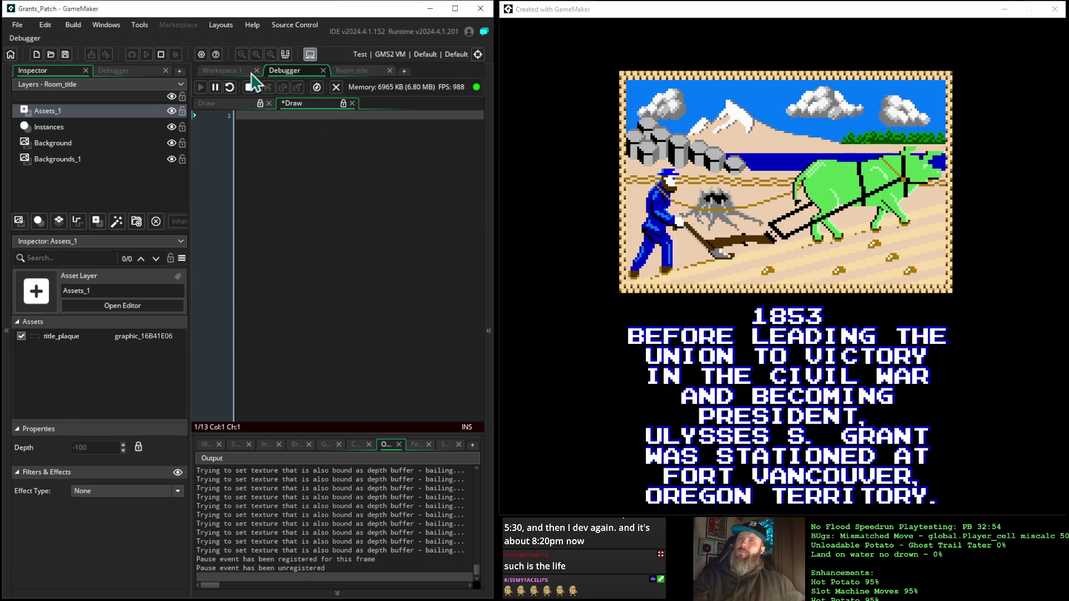
{"action": "left_click", "coordinate": [249, 87]}
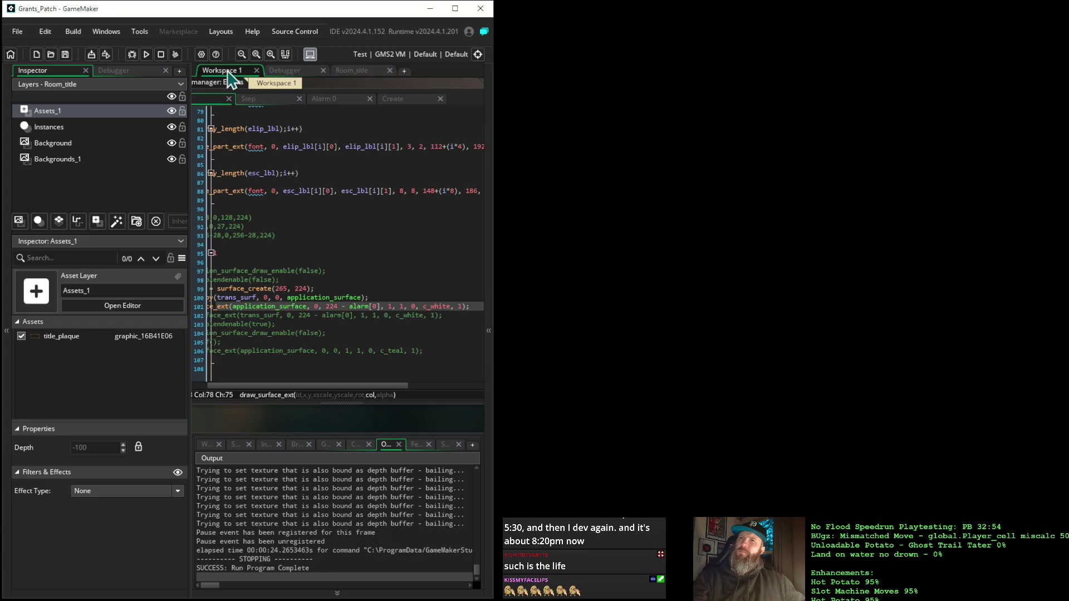
Select title_plaque in Room_title's Assets layer and open its Graphic properties in the room editor.
{"action": "mouse_move", "coordinate": [337, 387]}
{"action": "left_mouse_down"}
{"action": "mouse_move", "coordinate": [428, 389]}
{"action": "mouse_move", "coordinate": [287, 376]}
{"action": "mouse_move", "coordinate": [362, 384]}
{"action": "mouse_move", "coordinate": [295, 379]}
{"action": "left_mouse_up"}
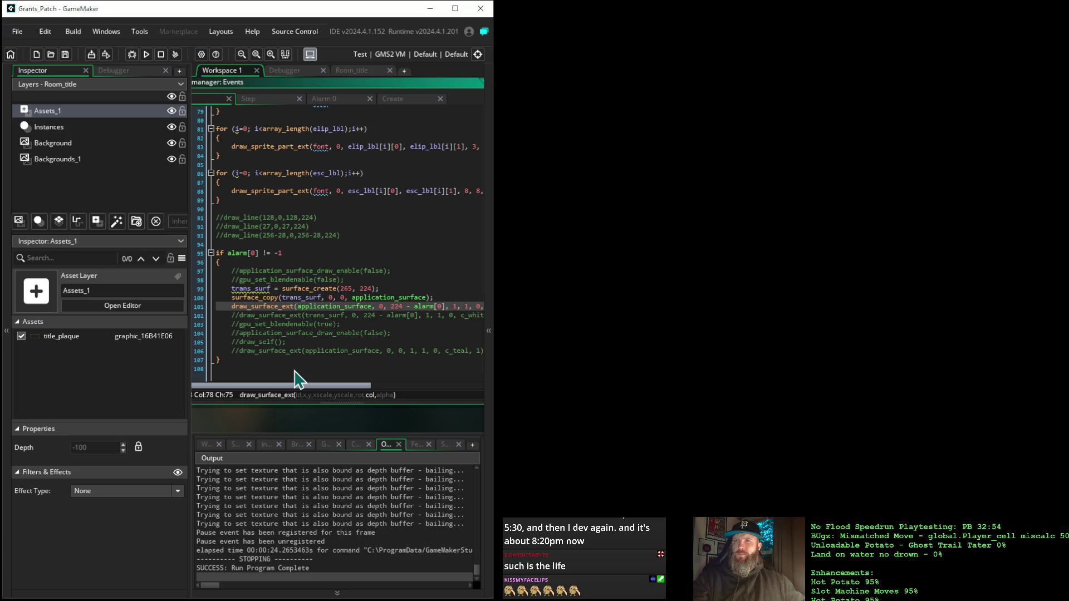
{"action": "left_click_drag", "start_coordinate": [295, 371], "coordinate": [323, 366]}
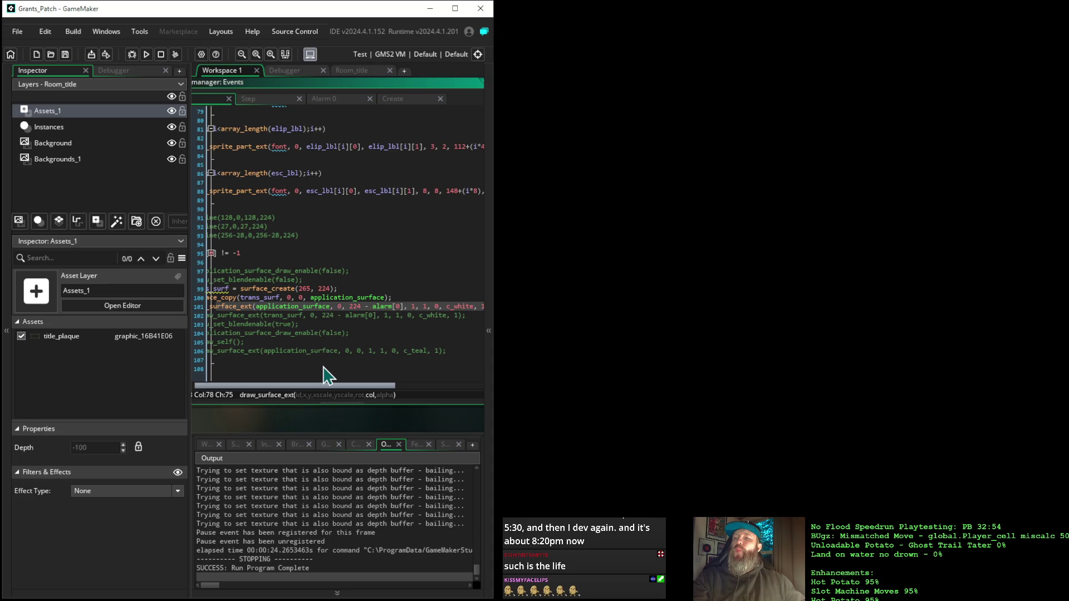
{"action": "scroll", "coordinate": [325, 369], "scroll_direction": "right", "scroll_amount": 3}
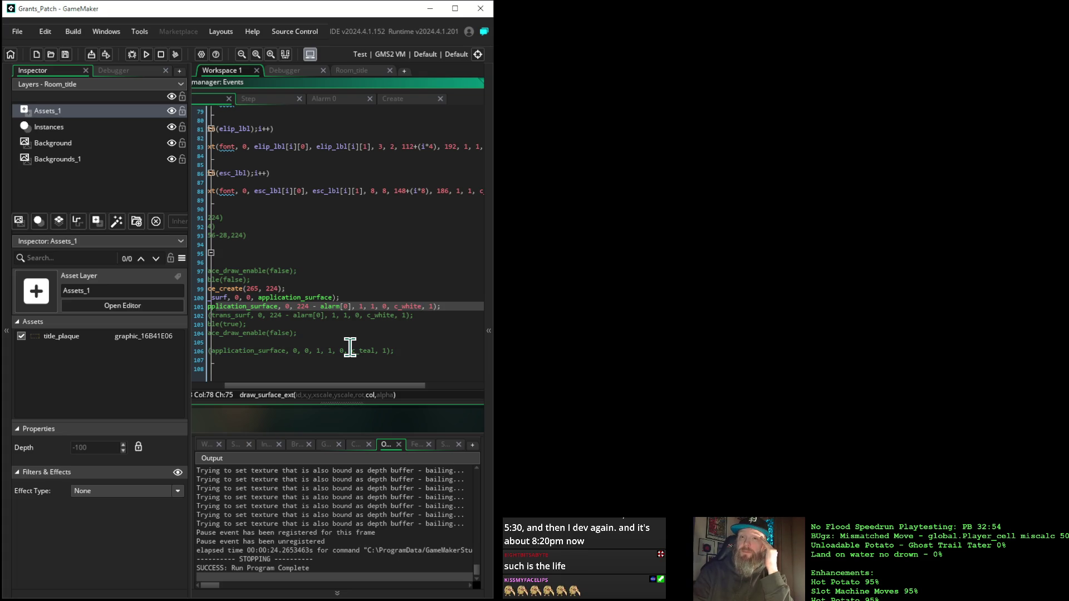
{"action": "left_click", "coordinate": [62, 337]}
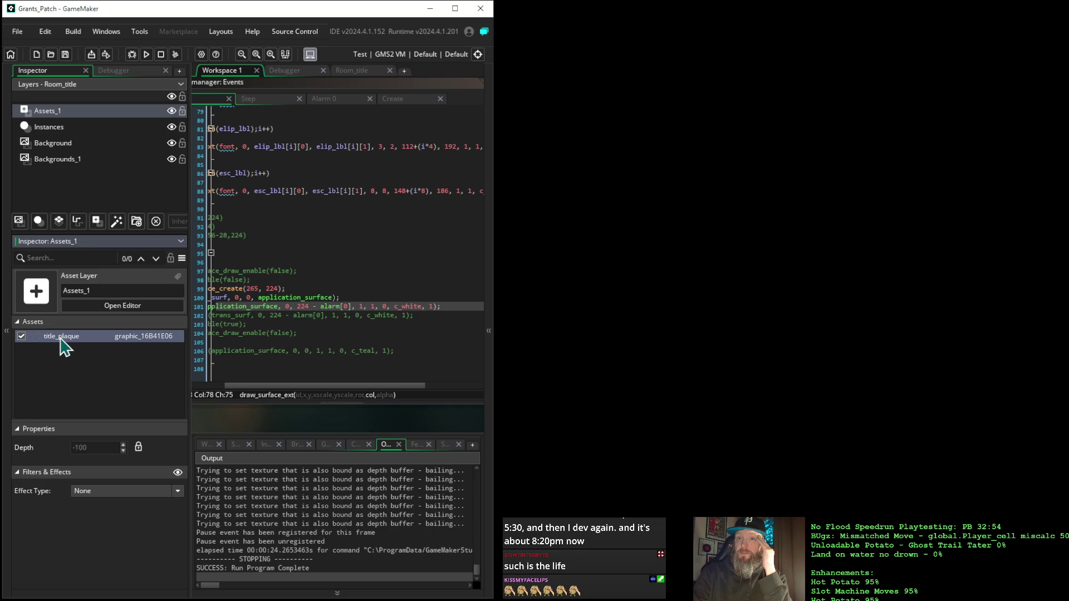
{"action": "double_click", "coordinate": [61, 337]}
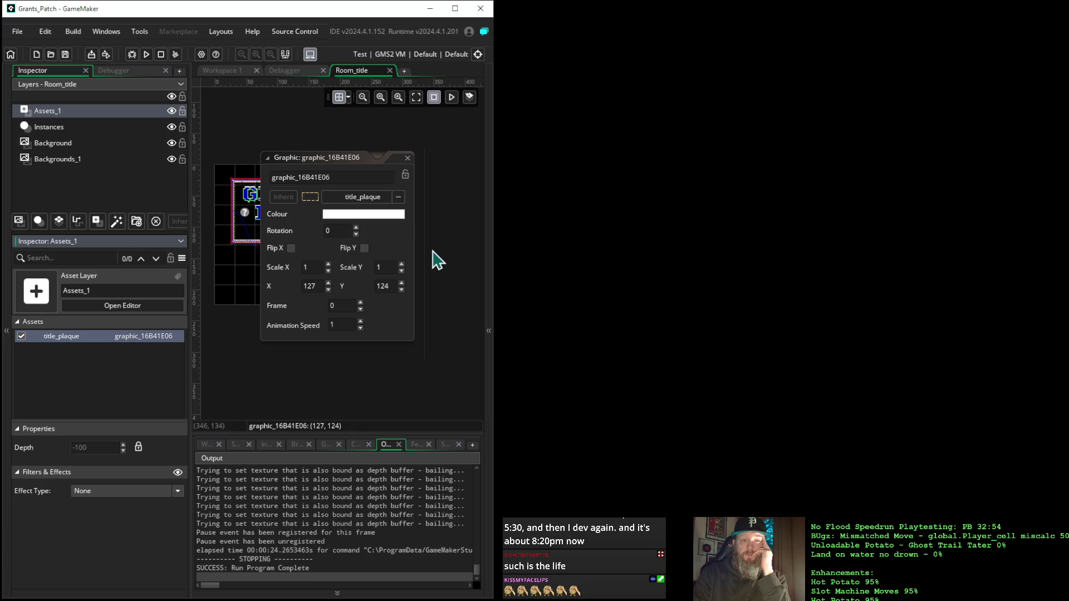
Fit the title room in view and open the start_manager instance from the Instances layer.
{"action": "left_click", "coordinate": [408, 158]}
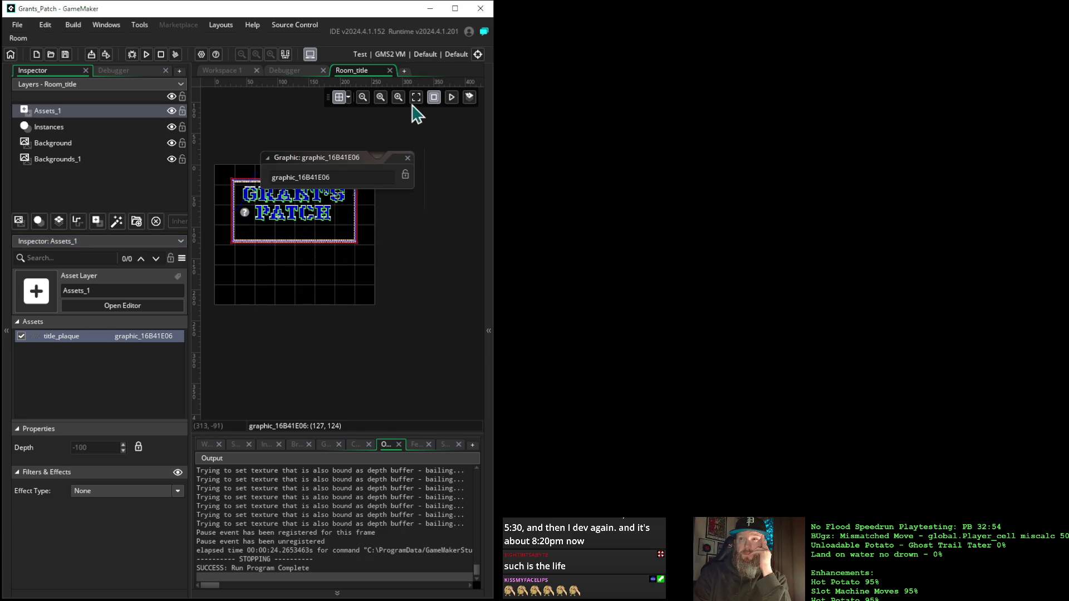
{"action": "left_click", "coordinate": [416, 98]}
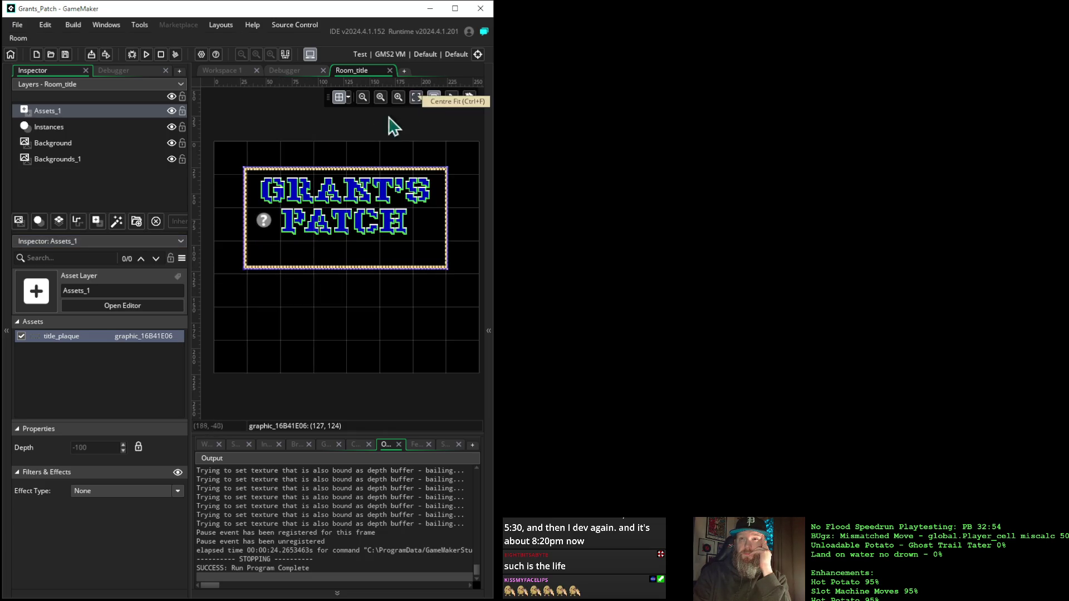
{"action": "left_click", "coordinate": [64, 128]}
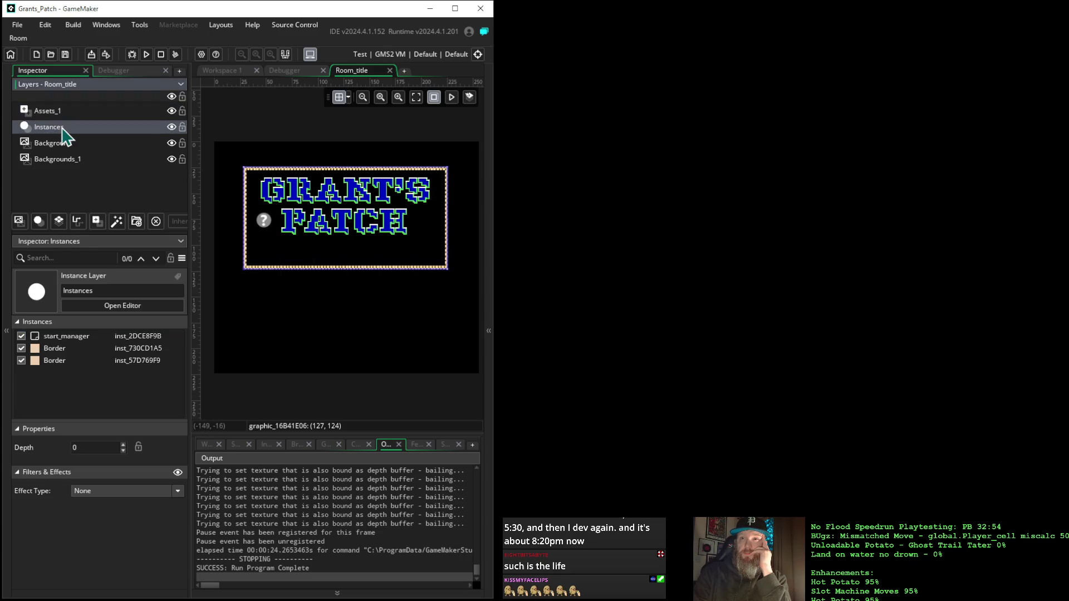
{"action": "double_click", "coordinate": [69, 336]}
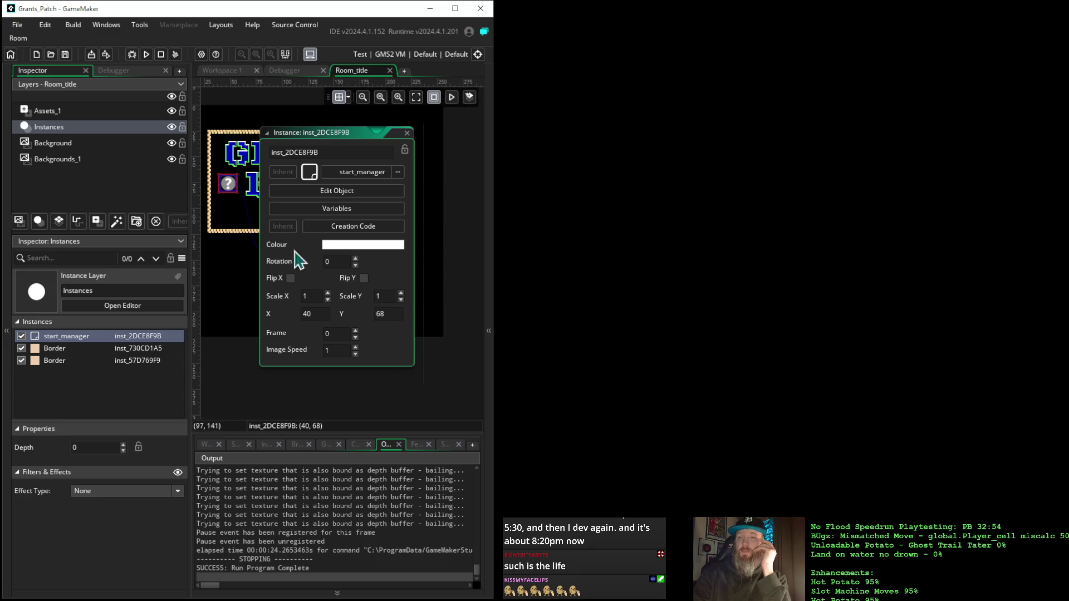
Open and dismiss the instance's object picker, then close the Room_title tab.
{"action": "left_click", "coordinate": [360, 177]}
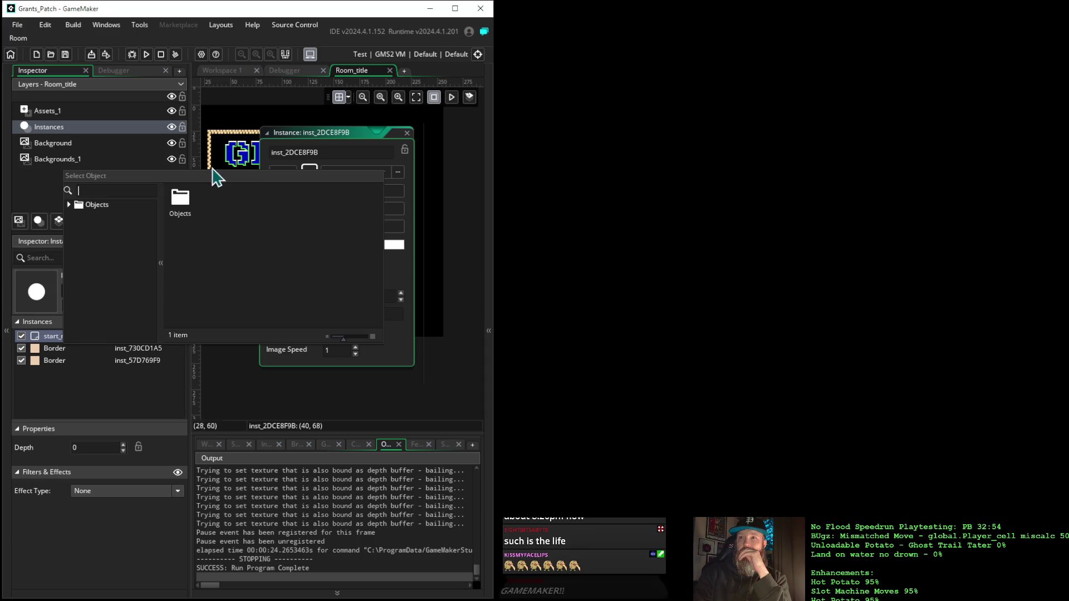
{"action": "left_click", "coordinate": [343, 145]}
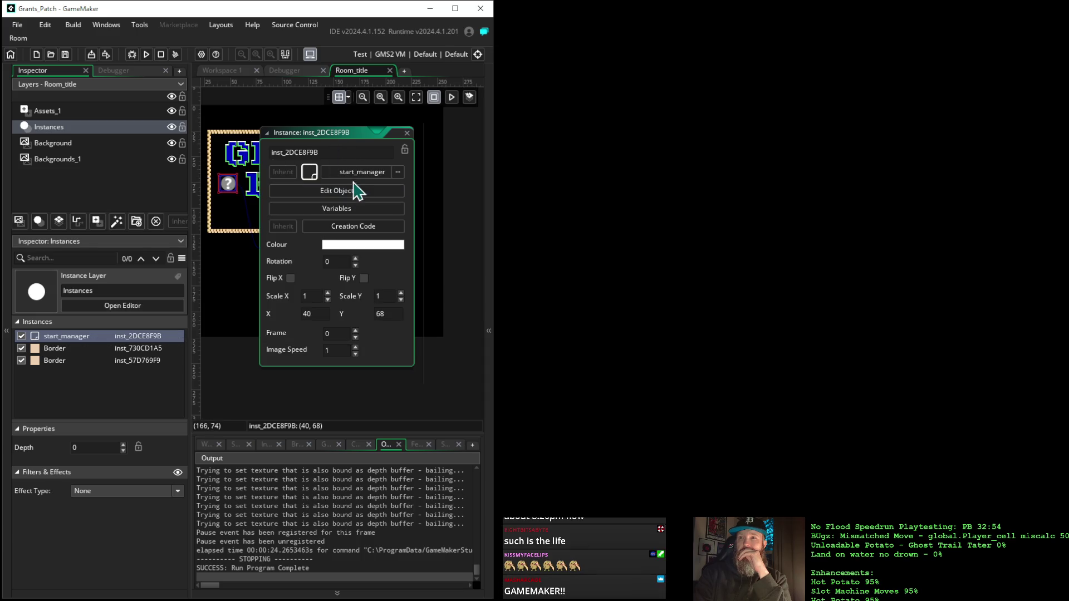
{"action": "left_click", "coordinate": [399, 173]}
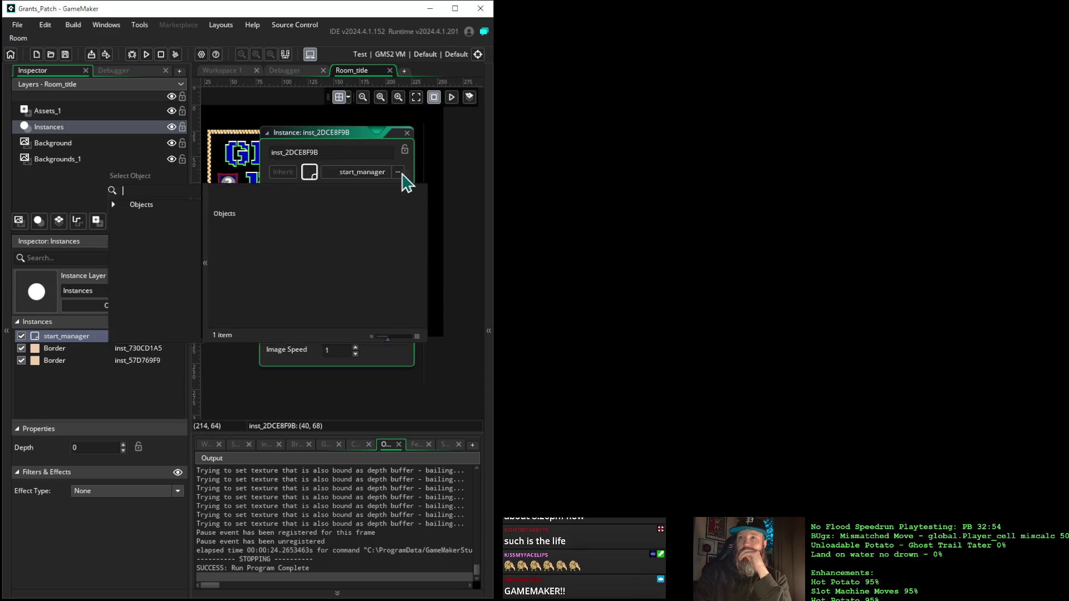
{"action": "left_click", "coordinate": [444, 162]}
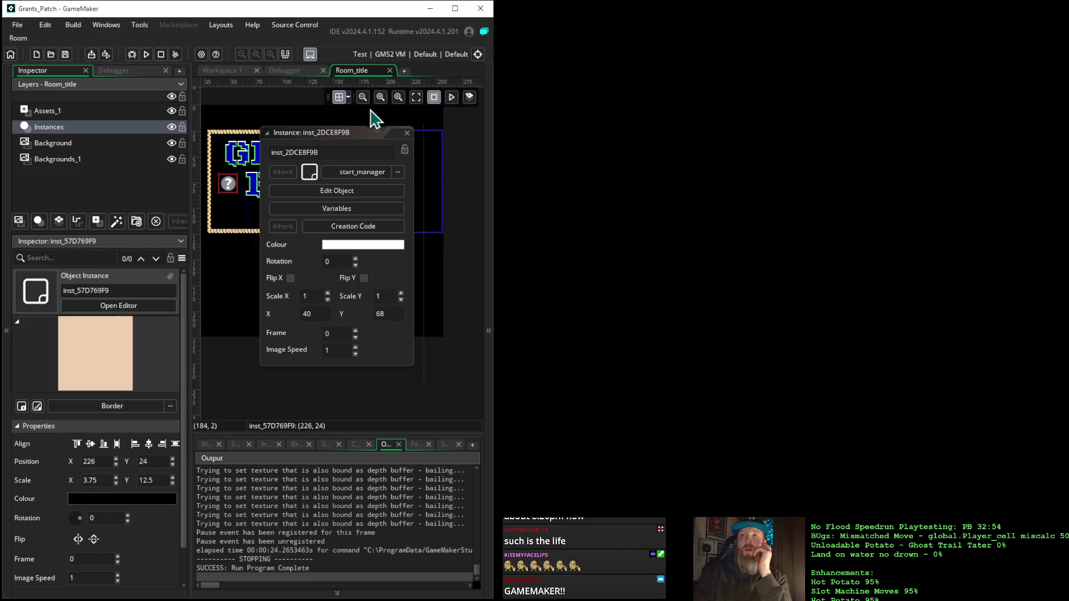
{"action": "left_click", "coordinate": [389, 71]}
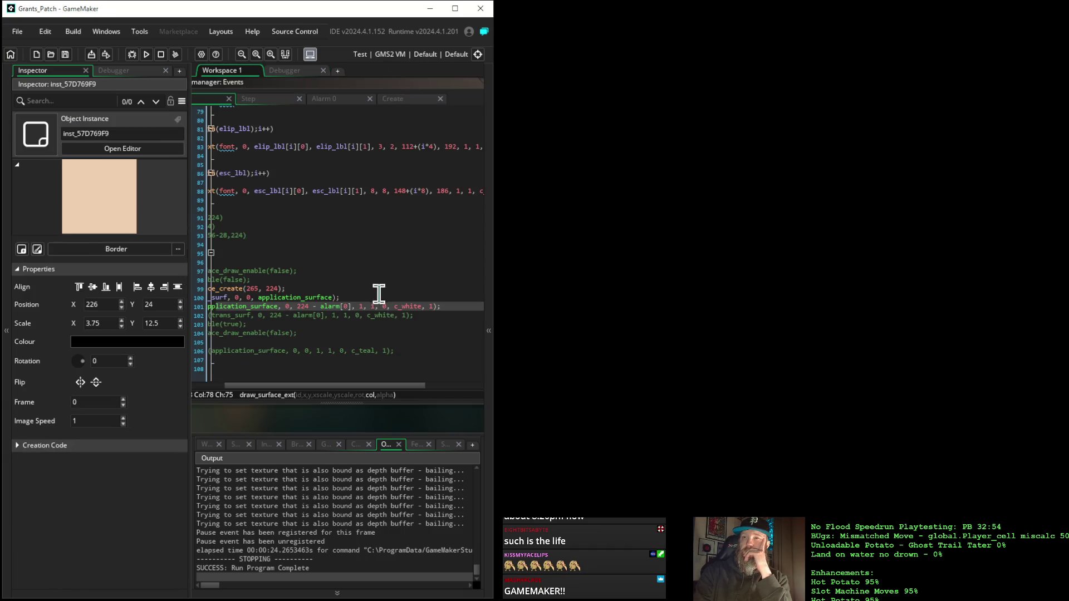
Replace the 224 - alarm[0] offset on line 101 with 0.
{"action": "left_click_drag", "start_coordinate": [324, 386], "coordinate": [222, 384]}
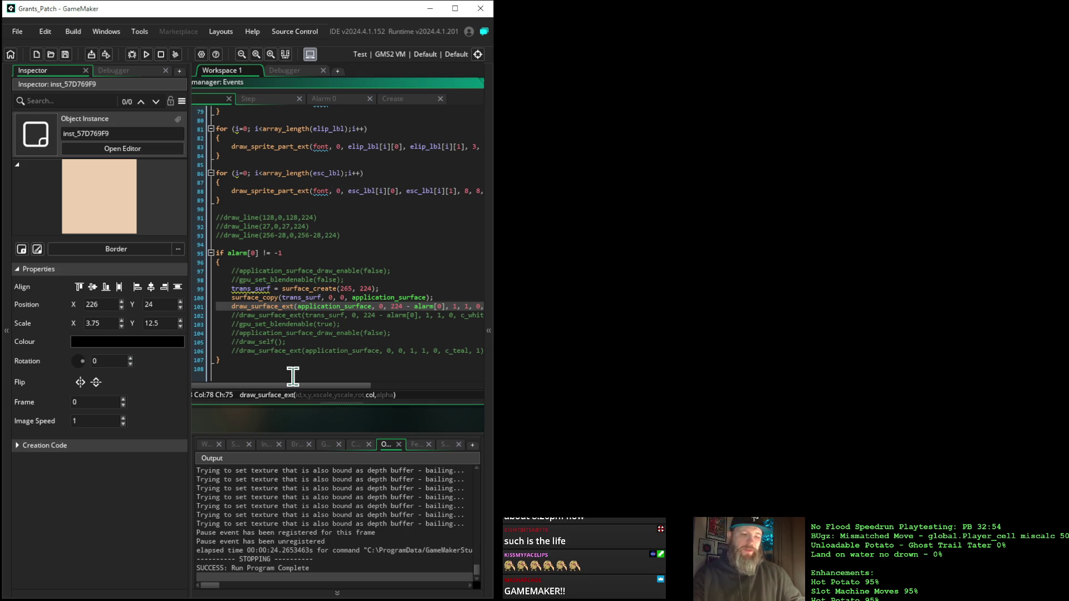
{"action": "mouse_move", "coordinate": [305, 387]}
{"action": "left_mouse_down"}
{"action": "mouse_move", "coordinate": [370, 389]}
{"action": "mouse_move", "coordinate": [301, 380]}
{"action": "left_mouse_up"}
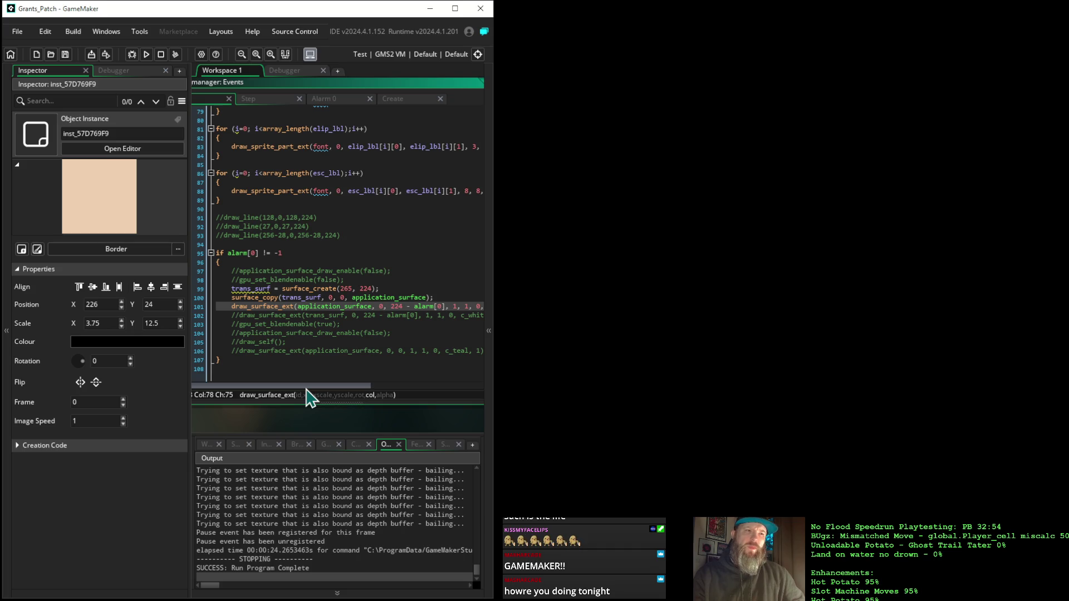
{"action": "mouse_move", "coordinate": [310, 388]}
{"action": "left_mouse_down"}
{"action": "mouse_move", "coordinate": [379, 389]}
{"action": "mouse_move", "coordinate": [303, 390]}
{"action": "left_mouse_up"}
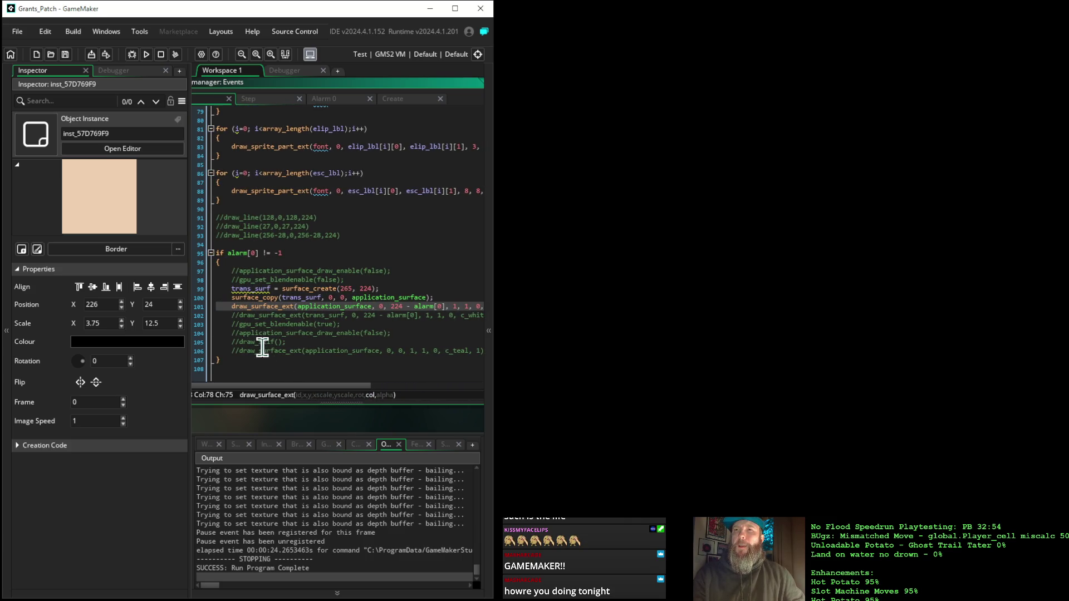
{"action": "left_click", "coordinate": [231, 306]}
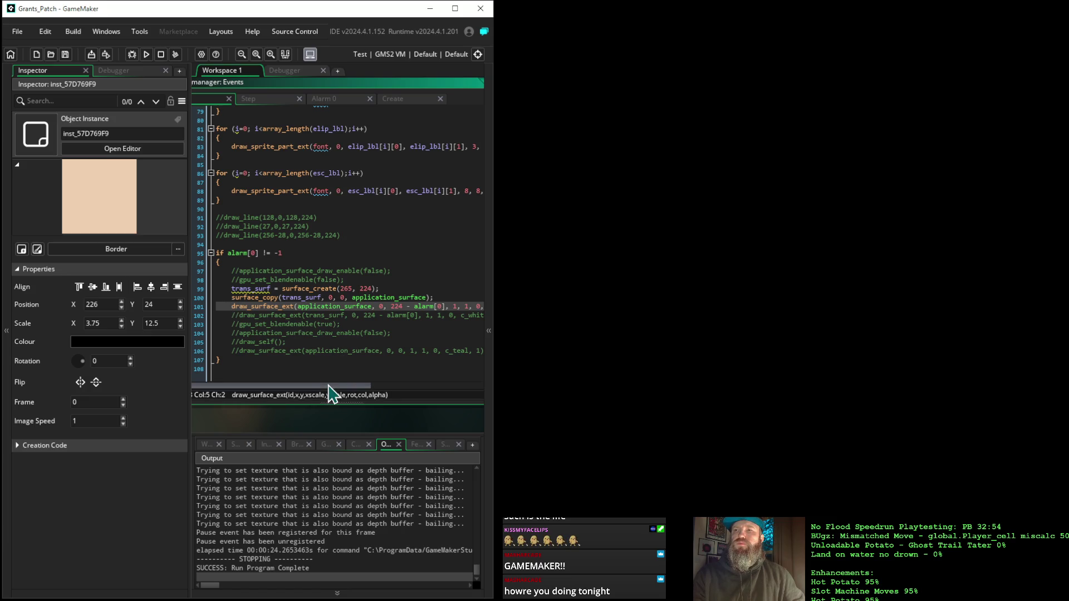
{"action": "left_click_drag", "start_coordinate": [391, 306], "coordinate": [449, 311]}
{"action": "type", "text": "0"}
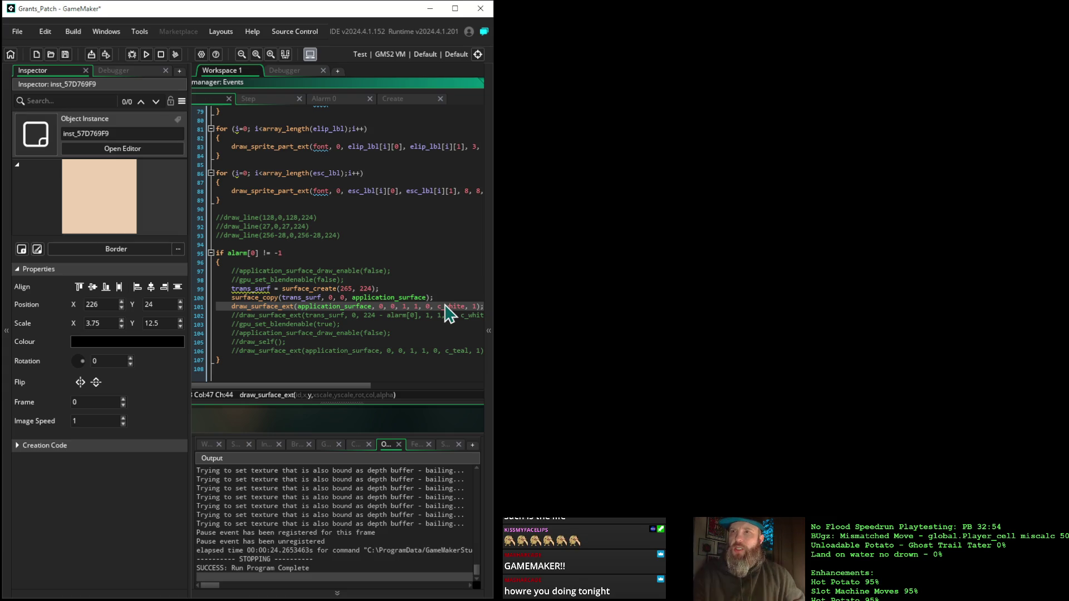
Change line 101's colour argument from c_white to c_black.
{"action": "left_click_drag", "start_coordinate": [354, 386], "coordinate": [392, 395]}
{"action": "left_click", "coordinate": [377, 307]}
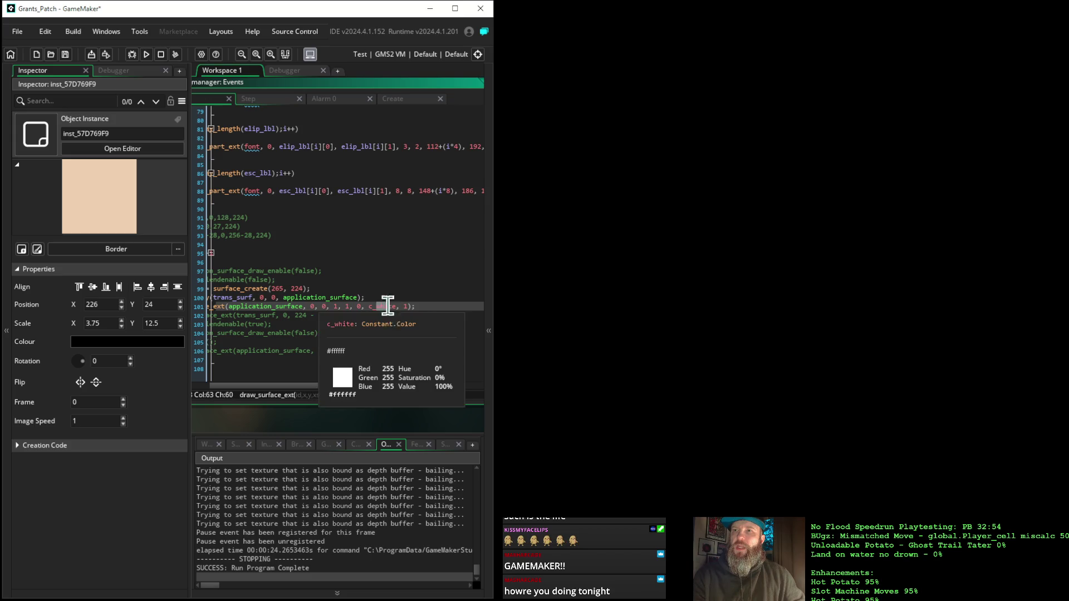
{"action": "left_click", "coordinate": [400, 308], "text": "shift"}
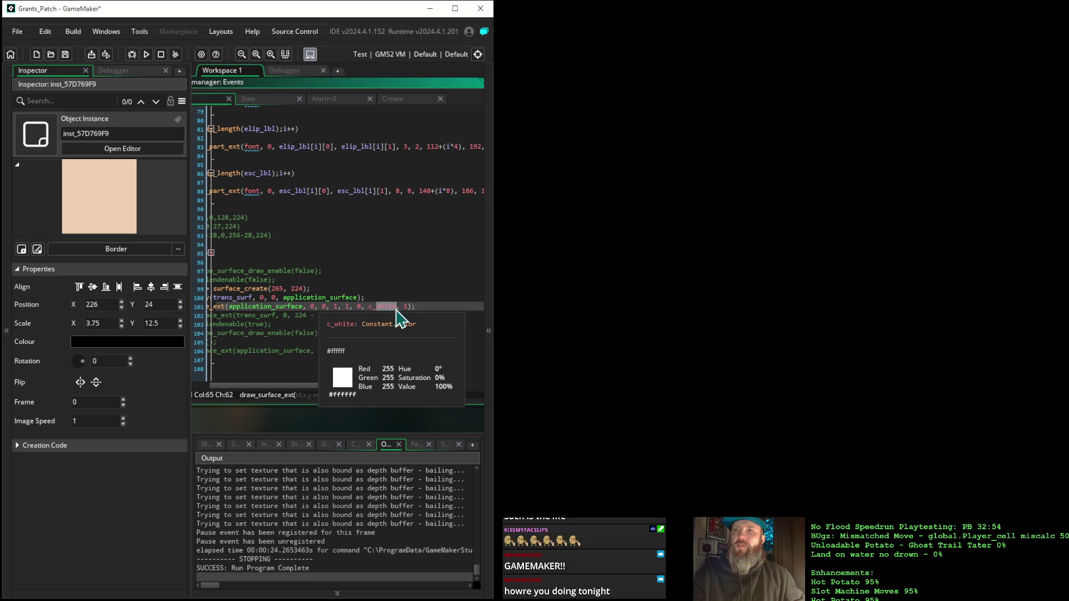
{"action": "type", "text": "bl"}
{"action": "key", "text": "Return"}
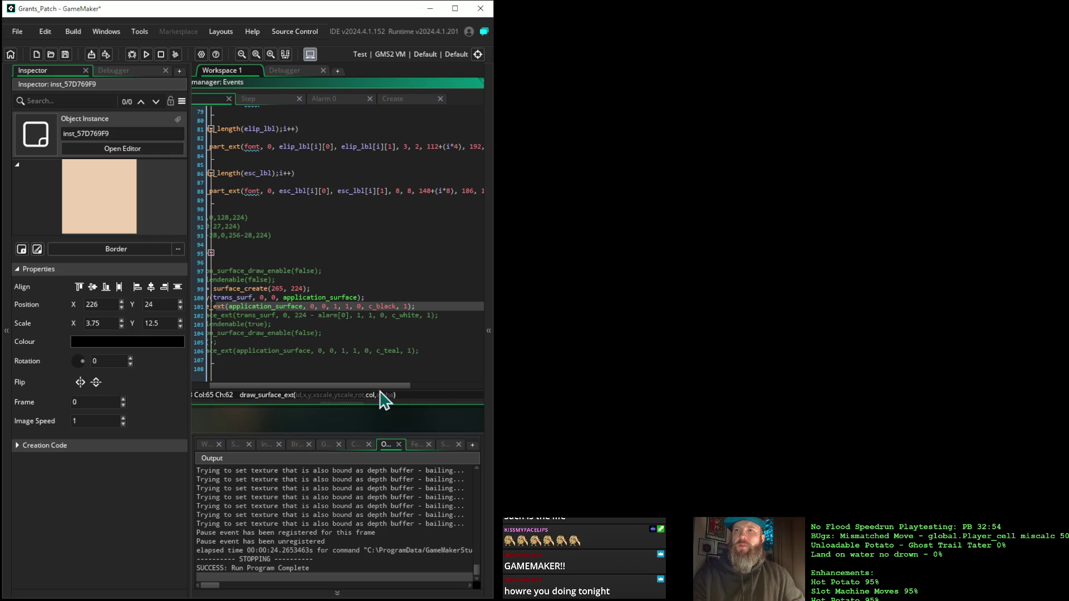
Uncomment the draw_surface_ext call on line 102 and return the caret to that line.
{"action": "scroll", "coordinate": [306, 389], "scroll_direction": "left", "scroll_amount": 1}
{"action": "left_click_drag", "start_coordinate": [304, 385], "coordinate": [251, 385]}
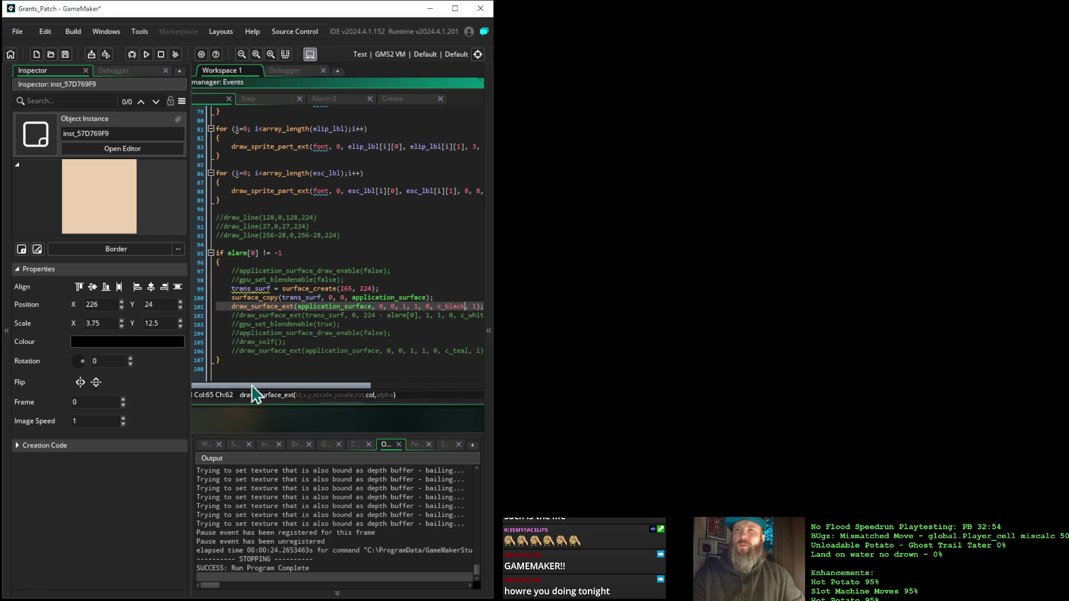
{"action": "left_click", "coordinate": [242, 317]}
{"action": "key", "text": "BackSpace"}
{"action": "key", "text": "BackSpace"}
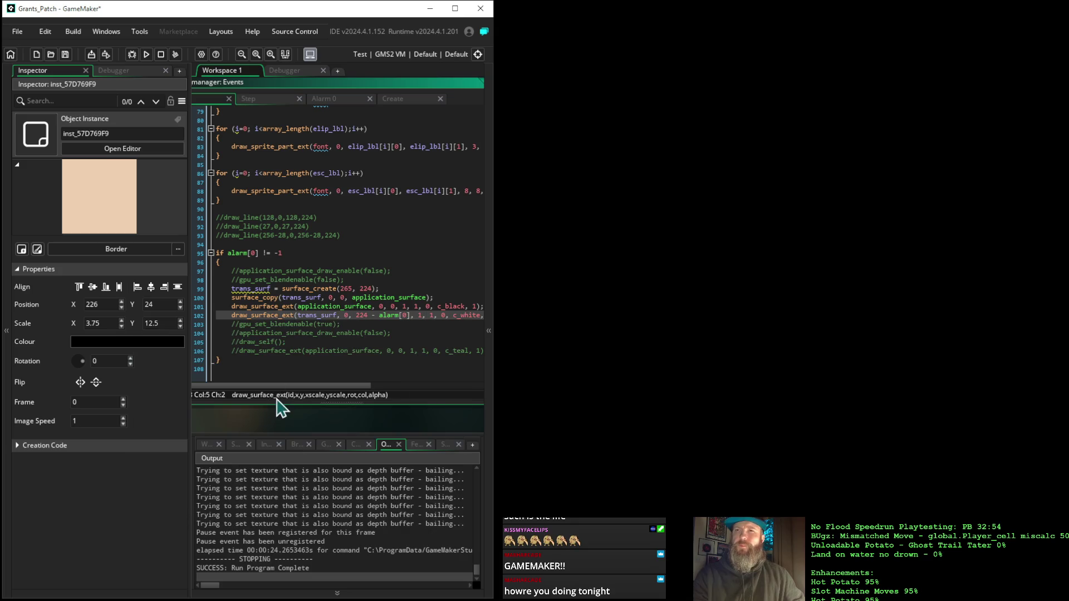
{"action": "mouse_move", "coordinate": [286, 388]}
{"action": "left_mouse_down"}
{"action": "mouse_move", "coordinate": [329, 393]}
{"action": "mouse_move", "coordinate": [253, 387]}
{"action": "left_mouse_up"}
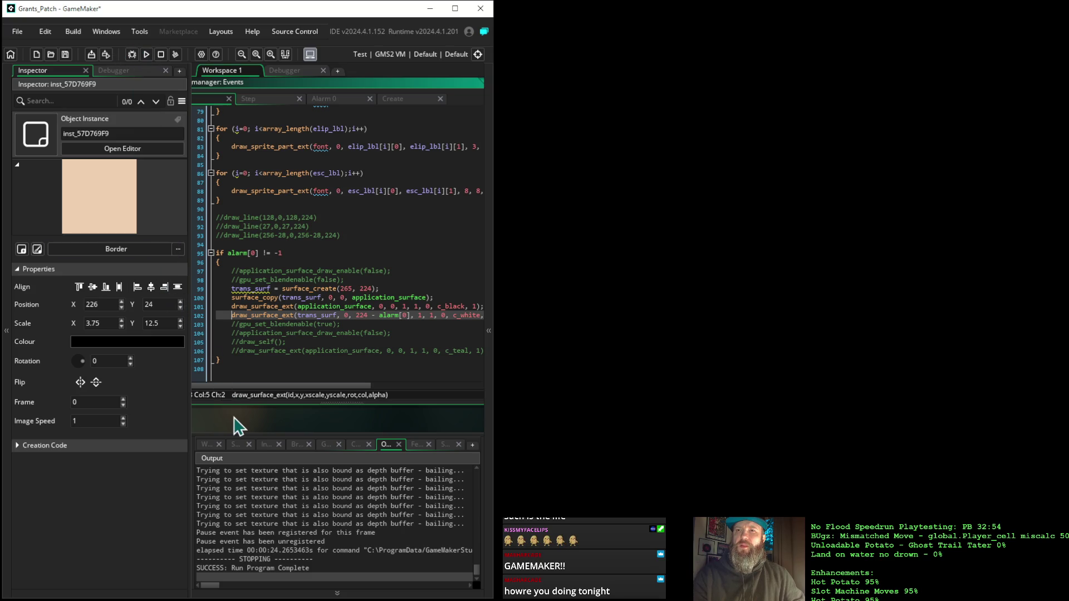
{"action": "scroll", "coordinate": [241, 428], "scroll_direction": "left", "scroll_amount": 2}
{"action": "left_click", "coordinate": [227, 315]}
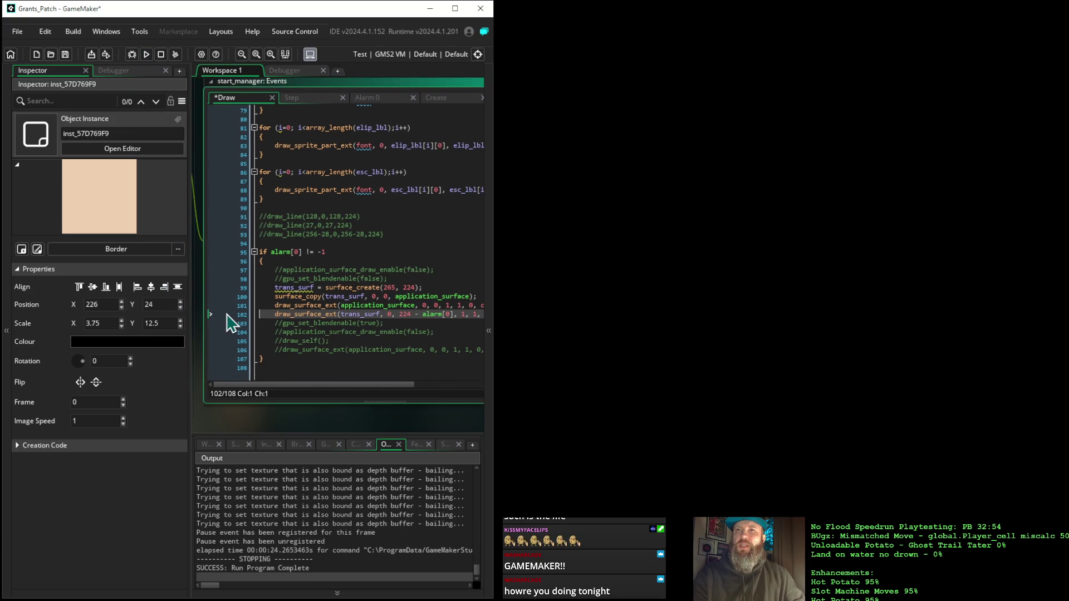
Add a breakpoint on line 102 and launch the game under the debugger.
{"action": "left_click", "coordinate": [233, 314]}
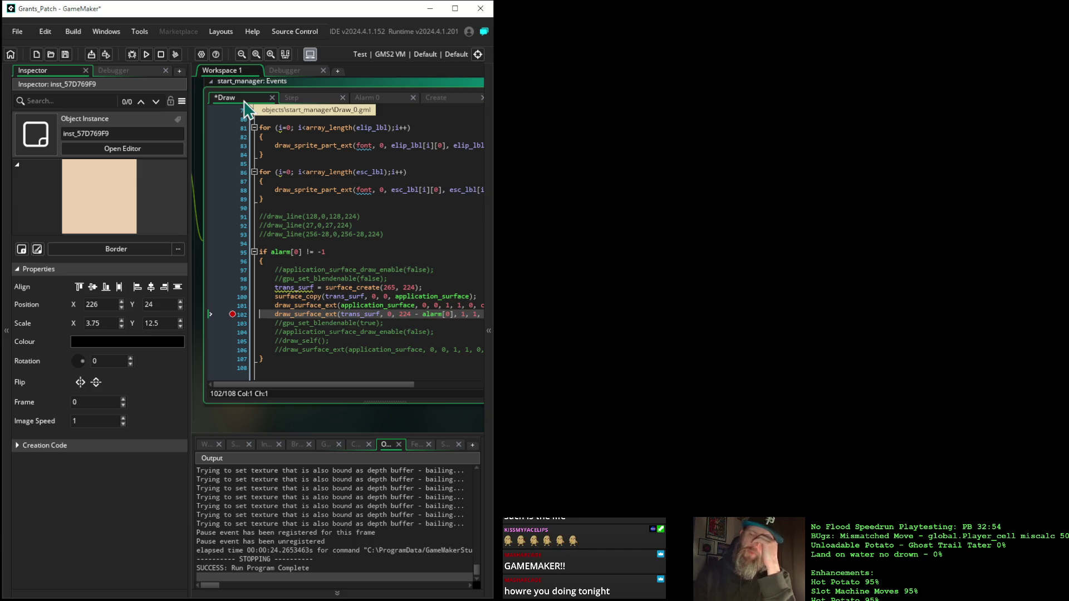
{"action": "left_click", "coordinate": [132, 55]}
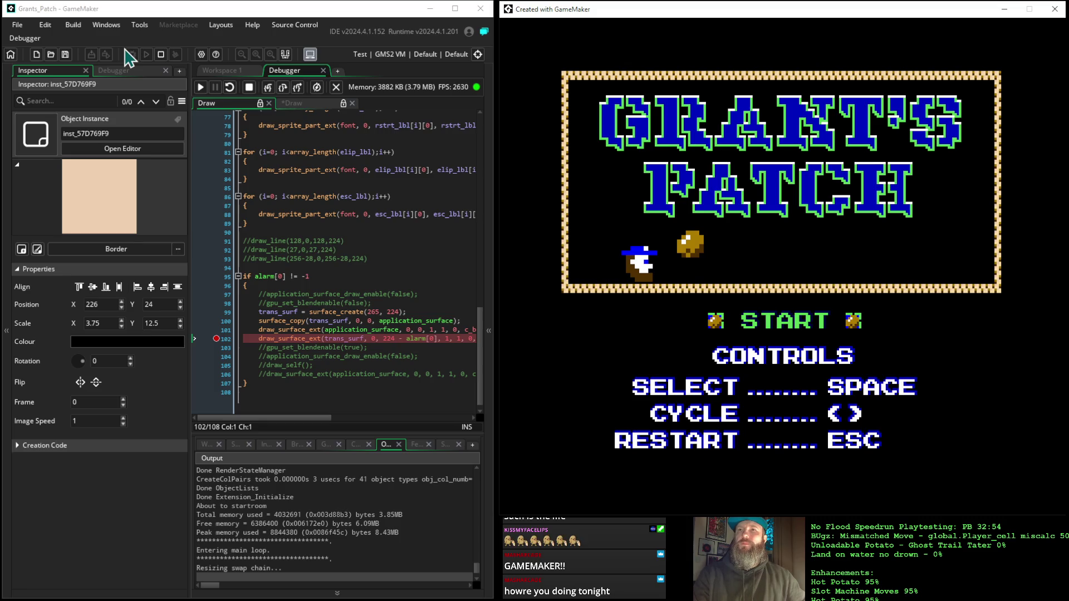
Continue past the line-102 breakpoint seven times to watch the title slide down, then stop.
{"action": "left_click", "coordinate": [201, 88]}
{"action": "left_click", "coordinate": [201, 88]}
{"action": "left_click", "coordinate": [201, 88]}
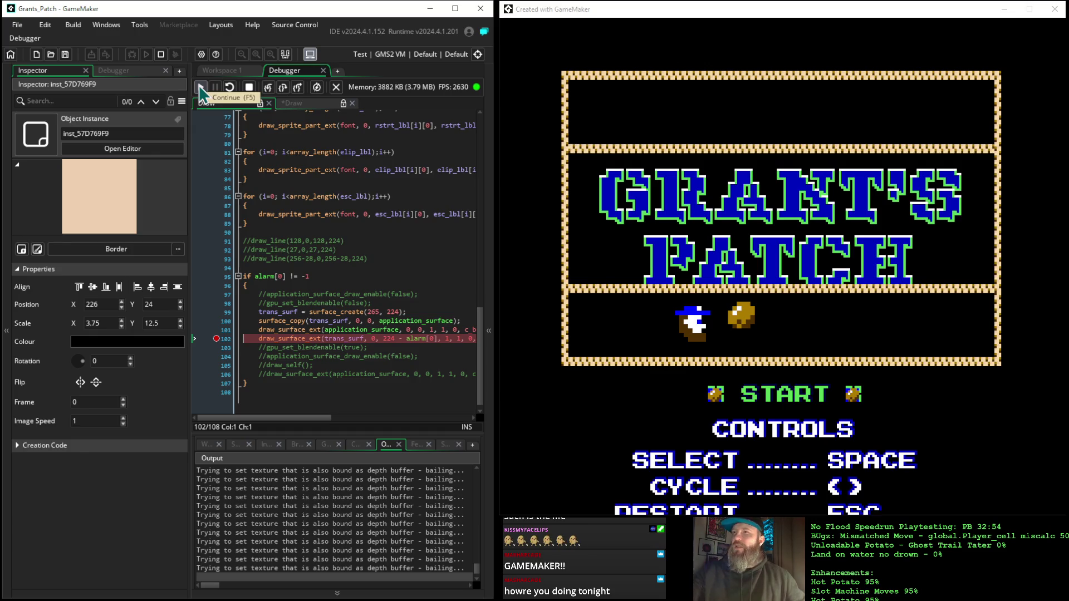
{"action": "left_click", "coordinate": [201, 88]}
{"action": "left_click", "coordinate": [201, 88]}
{"action": "left_click", "coordinate": [201, 88]}
{"action": "left_click", "coordinate": [201, 88]}
{"action": "left_click", "coordinate": [201, 88]}
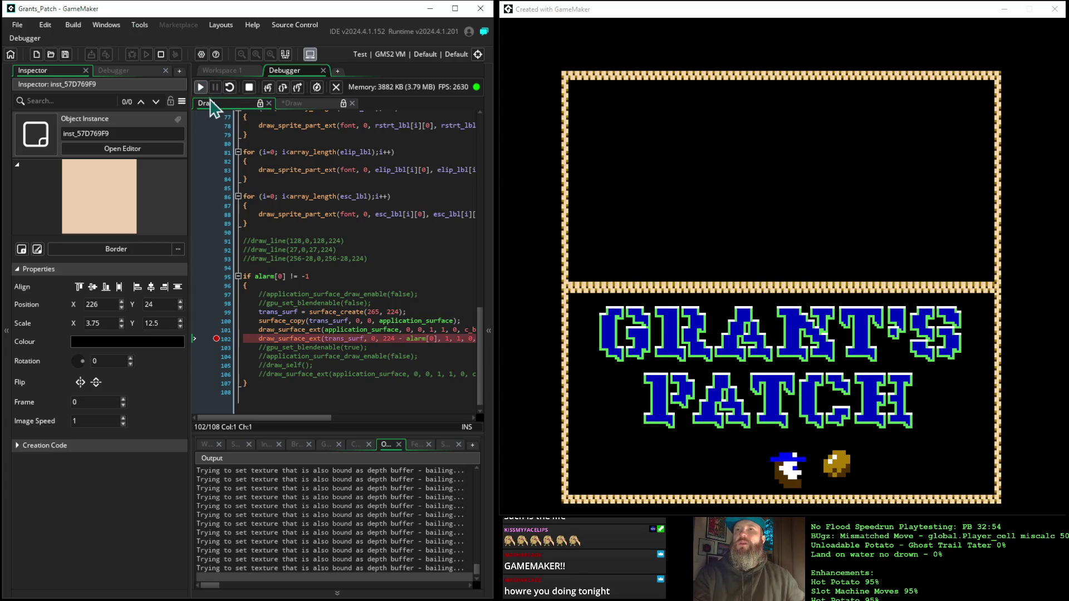
{"action": "left_click", "coordinate": [248, 94]}
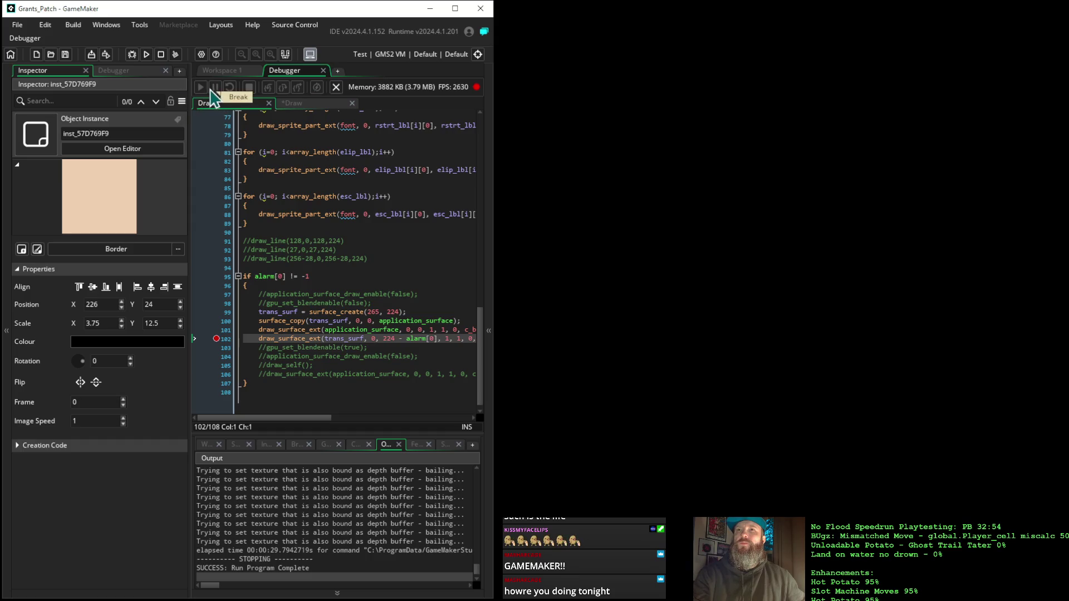
Relaunch the debug run, continue once with F5, and stop the game.
{"action": "left_click", "coordinate": [132, 54]}
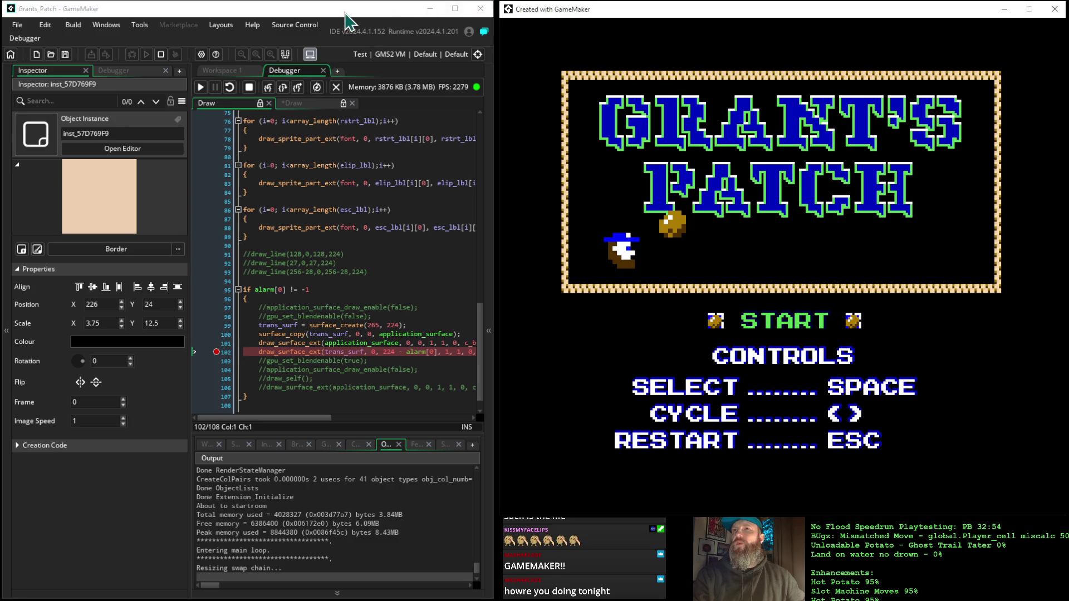
{"action": "key", "text": "F5"}
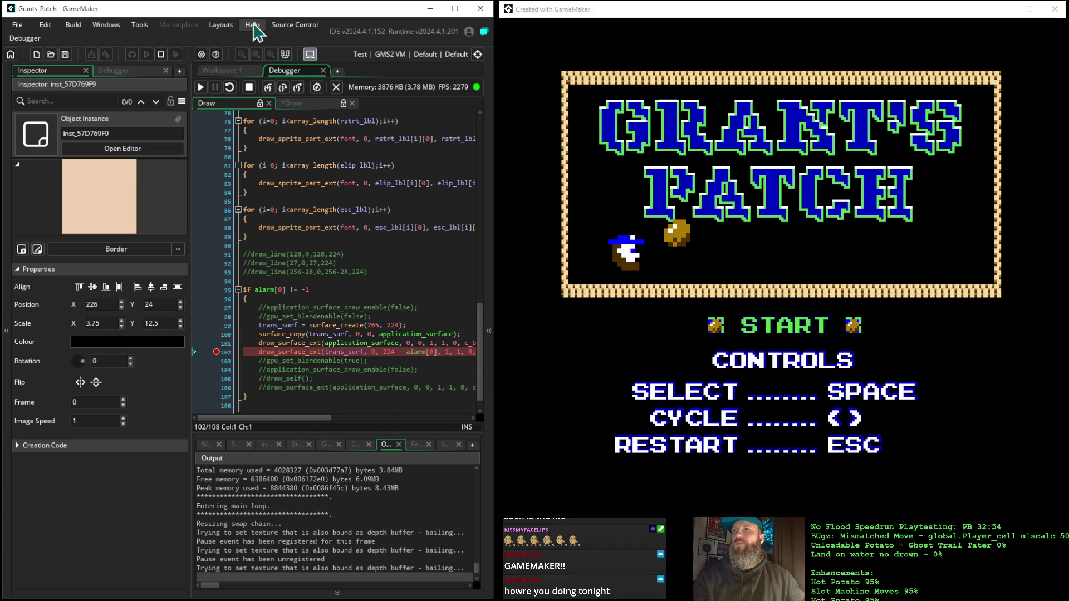
{"action": "left_click", "coordinate": [249, 87]}
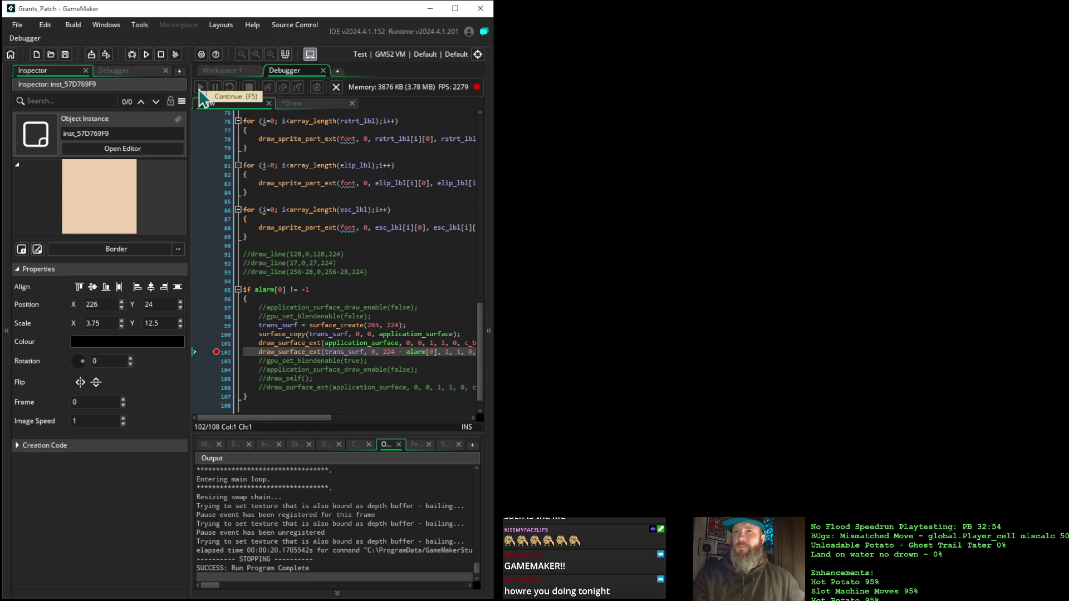
Rebuild and debug-run the game, then press F5 three times to advance past the breakpoint.
{"action": "left_click", "coordinate": [131, 54]}
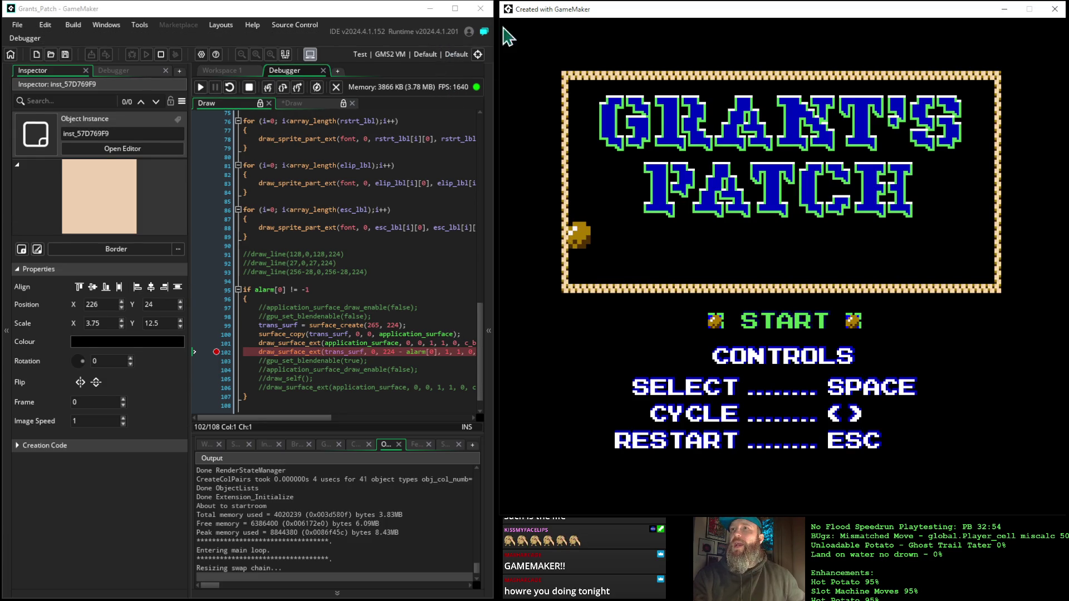
{"action": "left_click", "coordinate": [245, 11]}
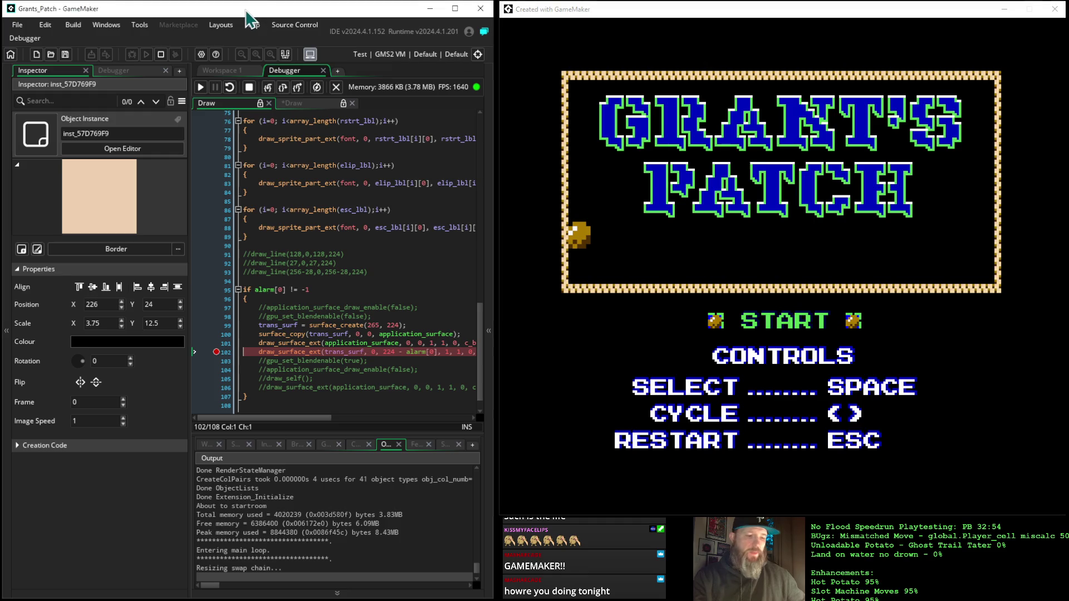
{"action": "key", "text": "F5"}
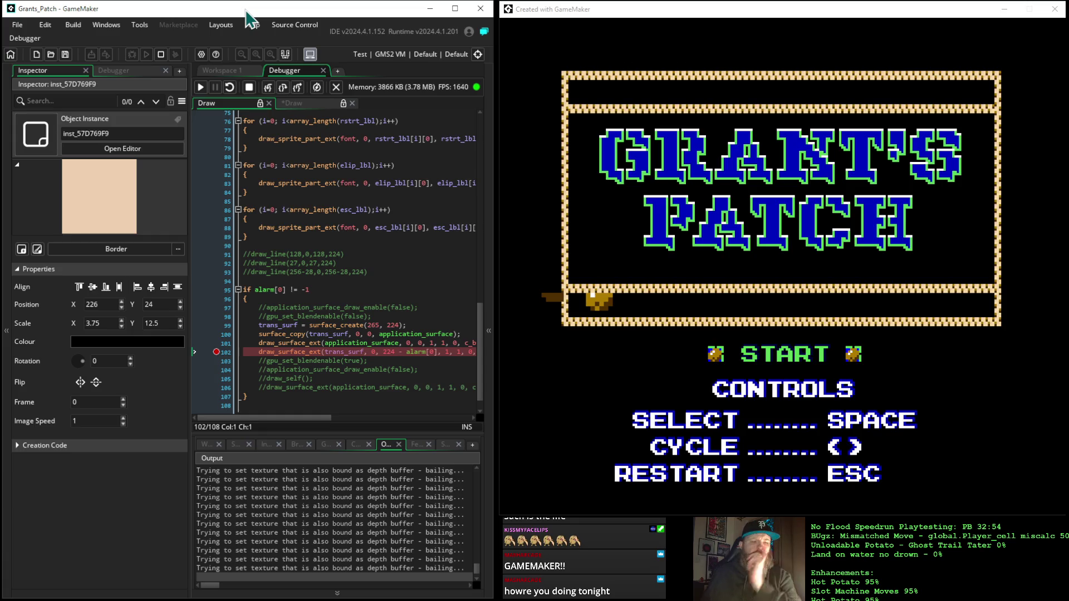
{"action": "key", "text": "F5"}
{"action": "key", "text": "F5"}
{"action": "key", "text": "F5"}
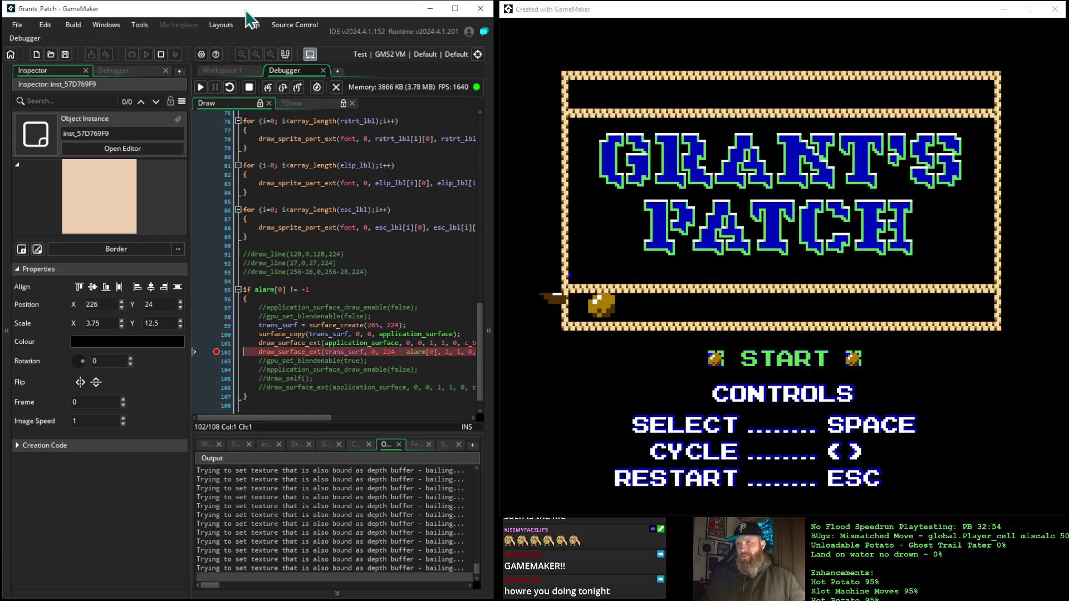
{"action": "key", "text": "F5"}
{"action": "key", "text": "F5"}
{"action": "key", "text": "F5"}
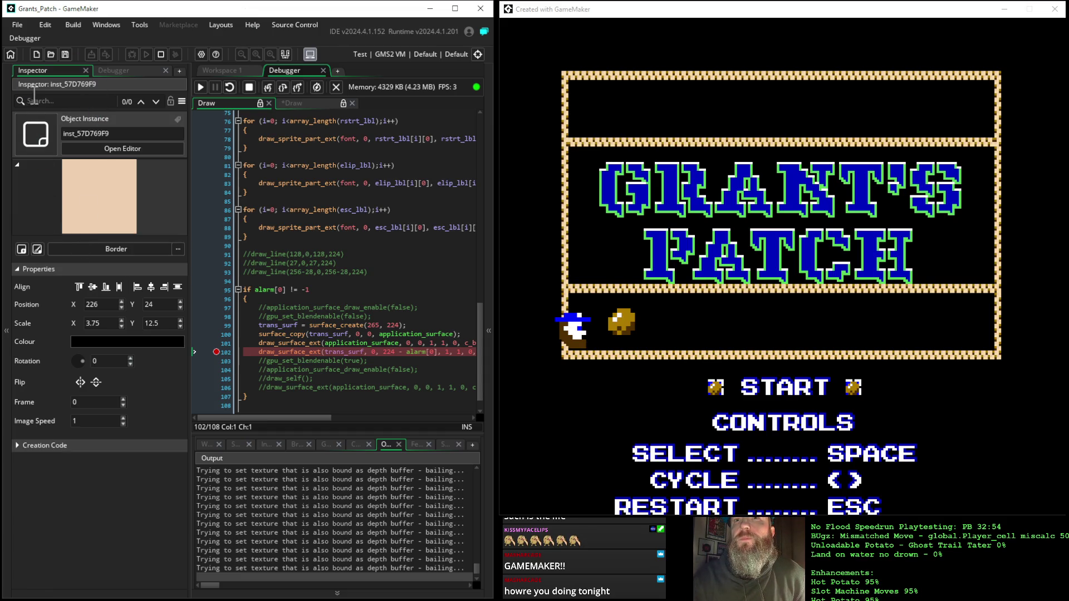
{"action": "left_click", "coordinate": [109, 72]}
{"action": "left_click", "coordinate": [60, 74]}
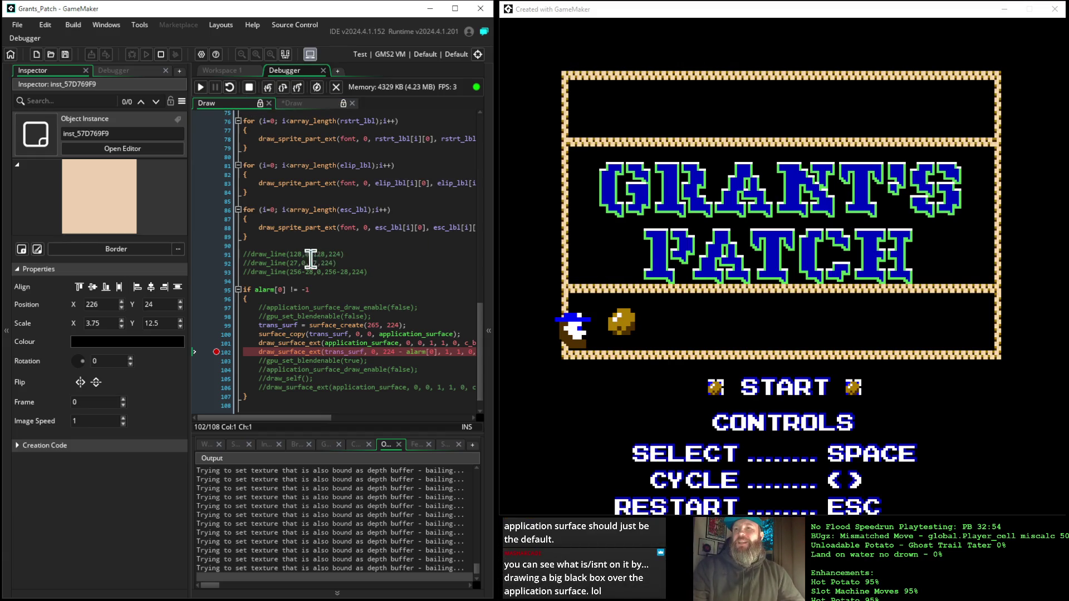
Highlight the surface creation and surface_copy code in the Draw event.
{"action": "scroll", "coordinate": [327, 306], "scroll_direction": "down", "scroll_amount": 1}
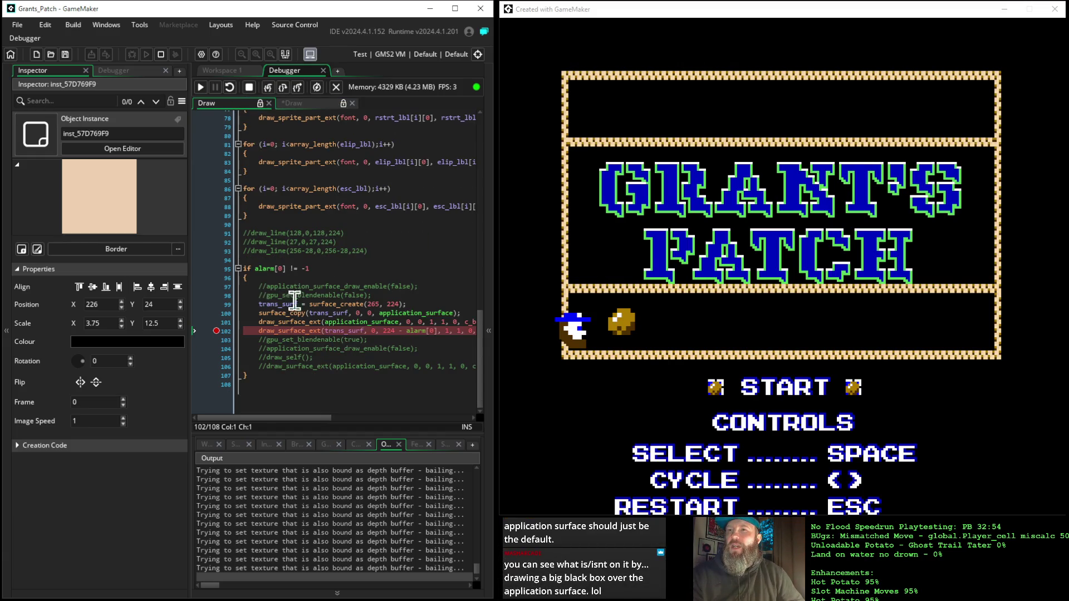
{"action": "scroll", "coordinate": [301, 303], "scroll_direction": "up", "scroll_amount": 1}
{"action": "left_click_drag", "start_coordinate": [306, 312], "coordinate": [410, 312]}
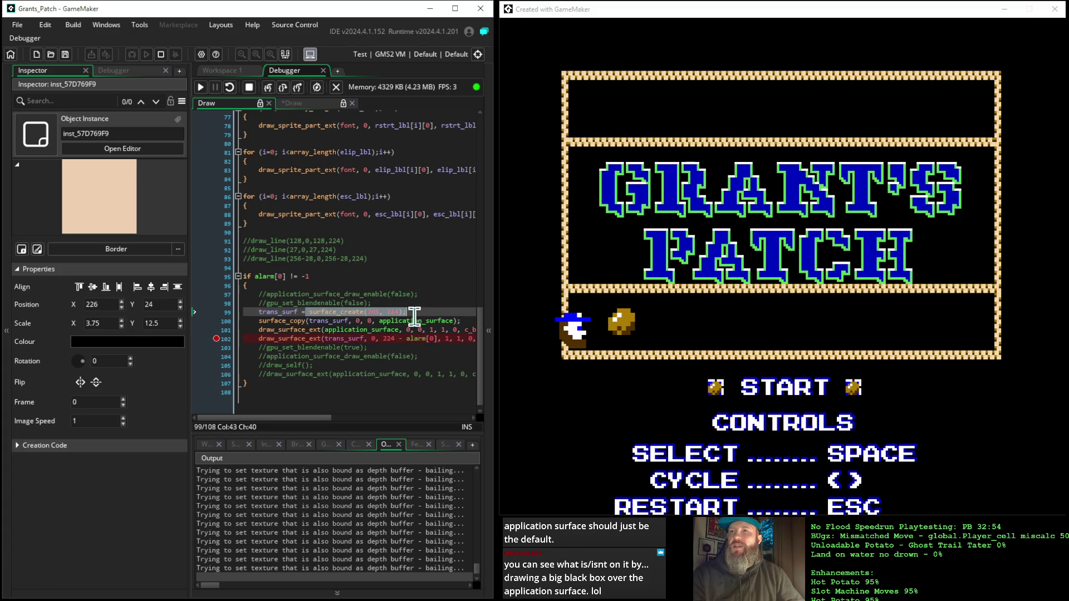
{"action": "mouse_move", "coordinate": [309, 321]}
{"action": "left_mouse_down"}
{"action": "mouse_move", "coordinate": [340, 312]}
{"action": "mouse_move", "coordinate": [356, 323]}
{"action": "mouse_move", "coordinate": [454, 326]}
{"action": "left_mouse_up"}
{"action": "scroll", "coordinate": [434, 296], "scroll_direction": "down", "scroll_amount": 1}
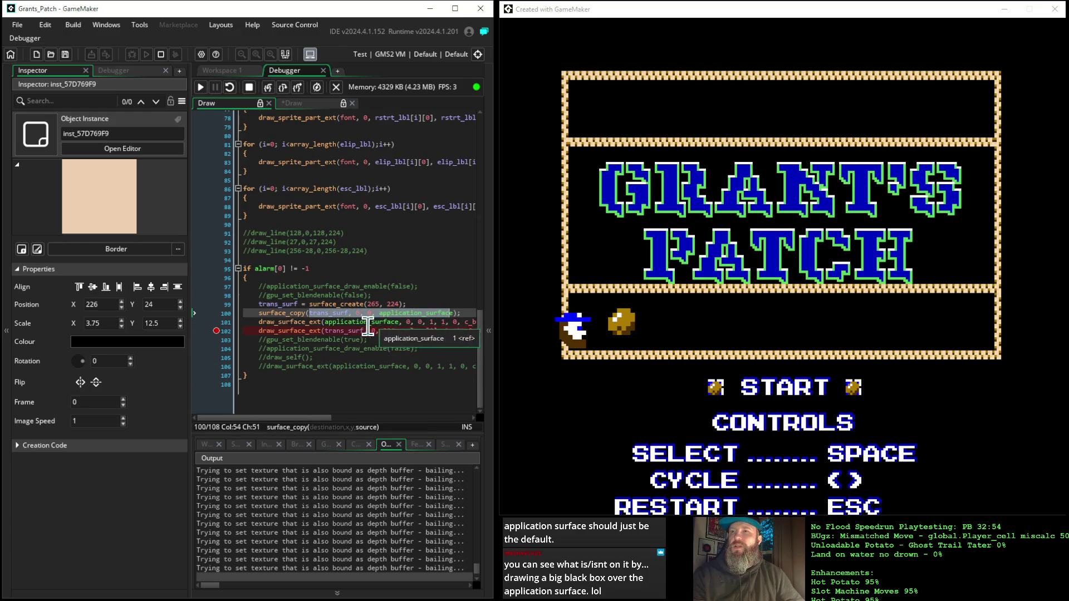
{"action": "scroll", "coordinate": [278, 321], "scroll_direction": "up", "scroll_amount": 1}
{"action": "left_click_drag", "start_coordinate": [279, 321], "coordinate": [426, 331]}
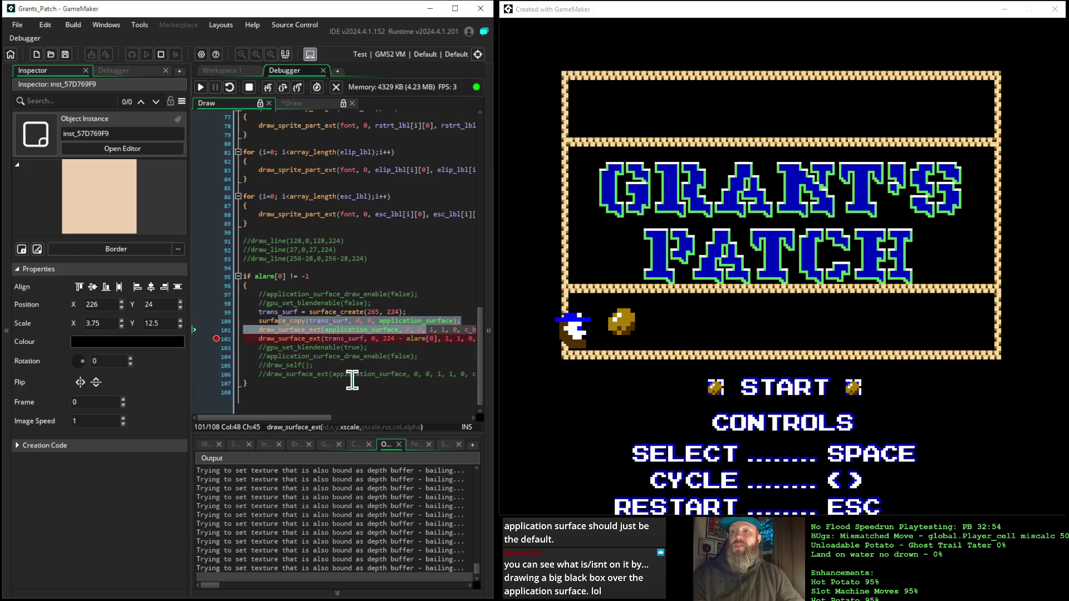
Highlight the trans_surf draw call on line 102 and expand the Asset Browser.
{"action": "mouse_move", "coordinate": [327, 419]}
{"action": "left_mouse_down"}
{"action": "mouse_move", "coordinate": [401, 425]}
{"action": "mouse_move", "coordinate": [326, 441]}
{"action": "left_mouse_up"}
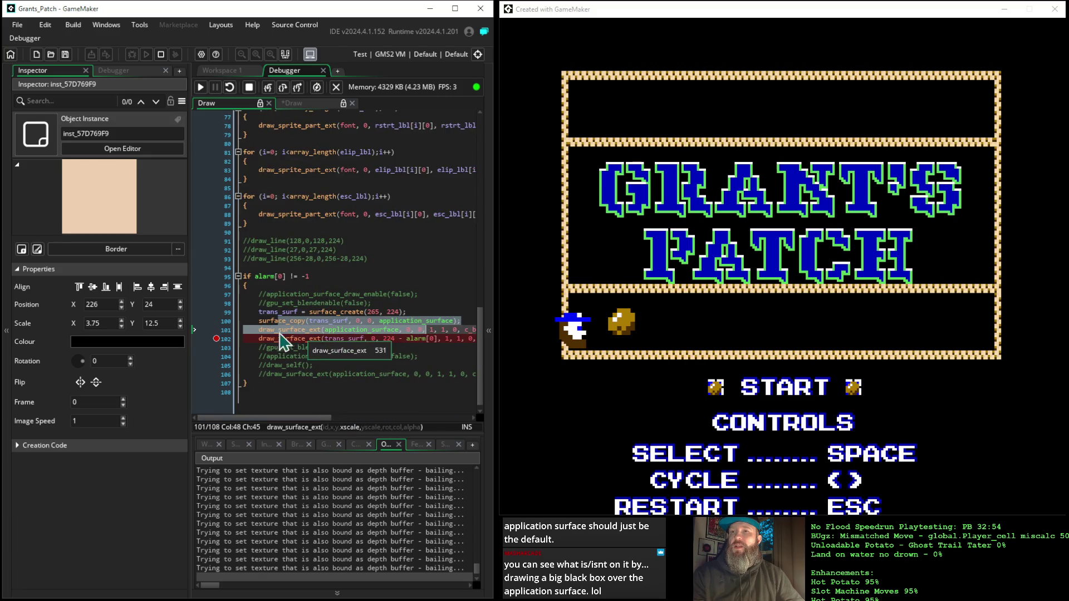
{"action": "left_click_drag", "start_coordinate": [258, 339], "coordinate": [365, 340]}
{"action": "mouse_move", "coordinate": [316, 418]}
{"action": "left_mouse_down"}
{"action": "mouse_move", "coordinate": [353, 432]}
{"action": "mouse_move", "coordinate": [274, 423]}
{"action": "left_mouse_up"}
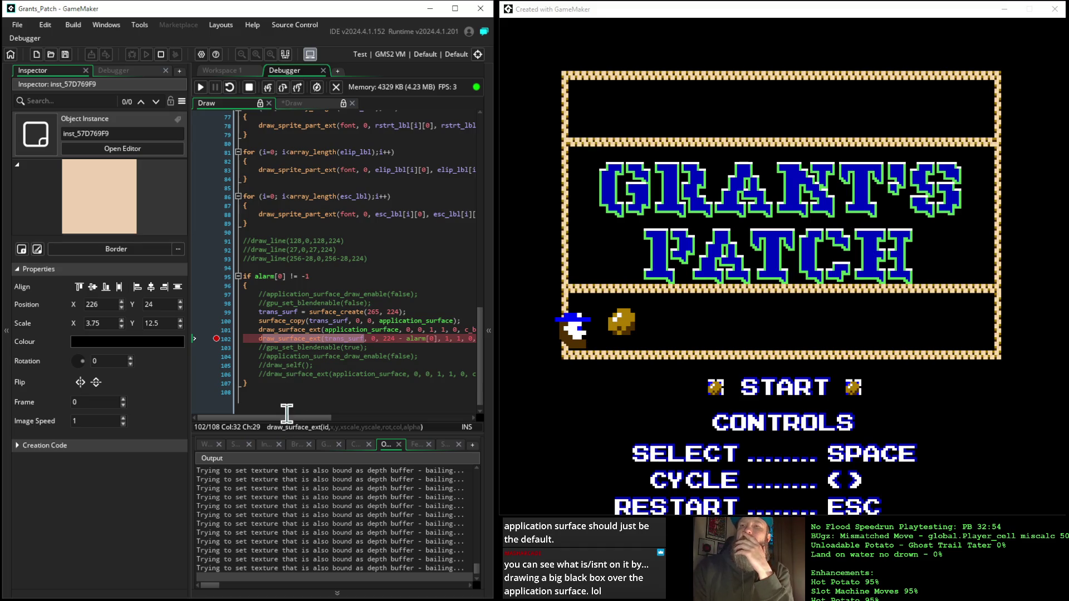
{"action": "mouse_move", "coordinate": [286, 419]}
{"action": "left_mouse_down"}
{"action": "mouse_move", "coordinate": [306, 419]}
{"action": "mouse_move", "coordinate": [278, 415]}
{"action": "left_mouse_up"}
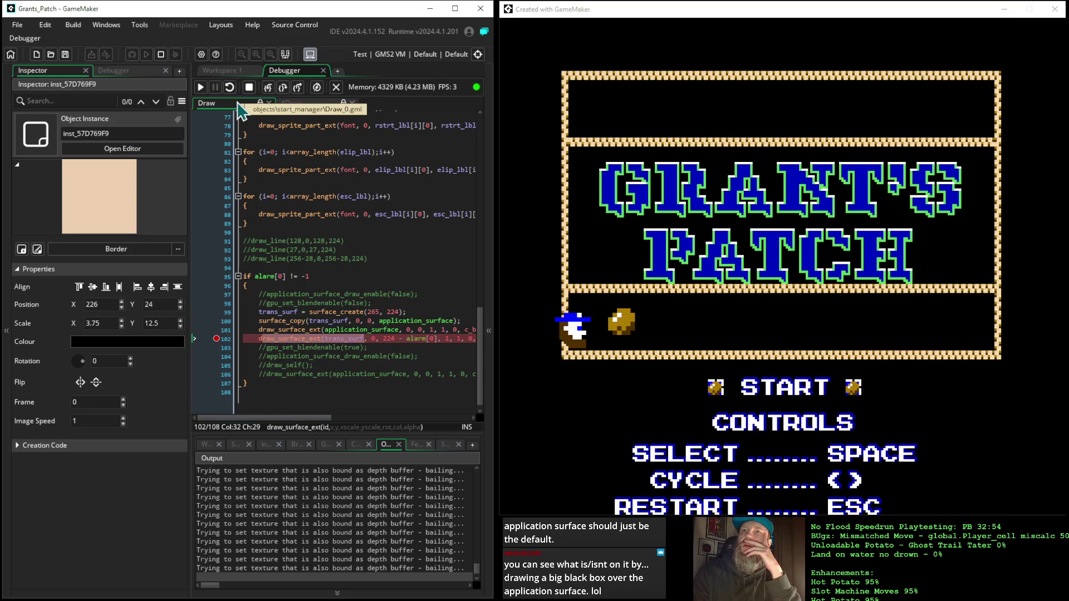
{"action": "left_click", "coordinate": [492, 212]}
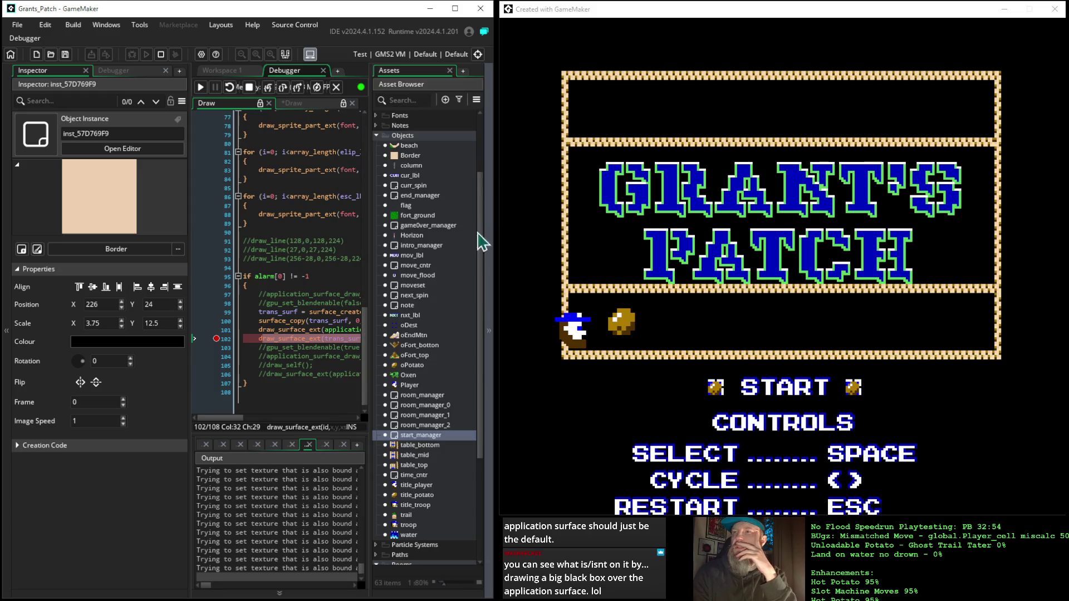
Inspect Room_title and Room_patch_2 under Rooms, then open Room_title in the room editor.
{"action": "scroll", "coordinate": [420, 501], "scroll_direction": "down", "scroll_amount": 5}
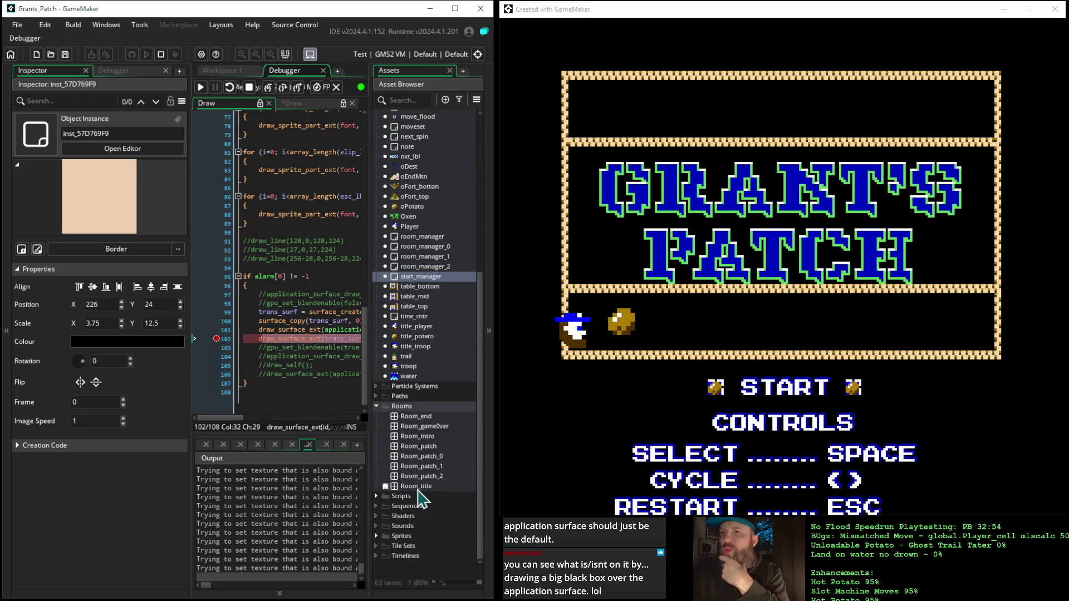
{"action": "left_click", "coordinate": [416, 487]}
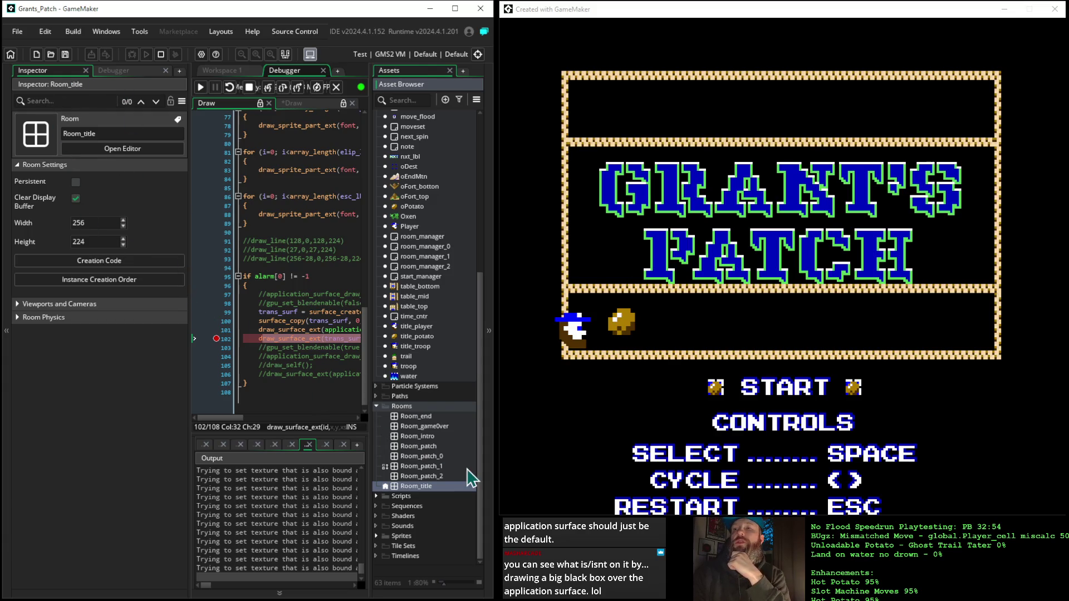
{"action": "left_click", "coordinate": [442, 476]}
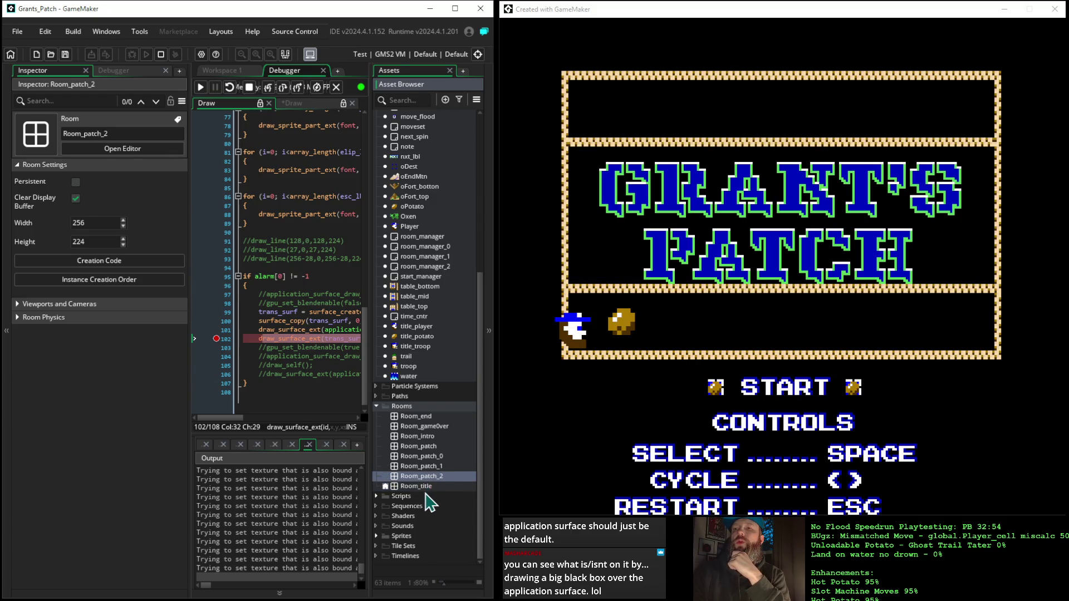
{"action": "double_click", "coordinate": [426, 486]}
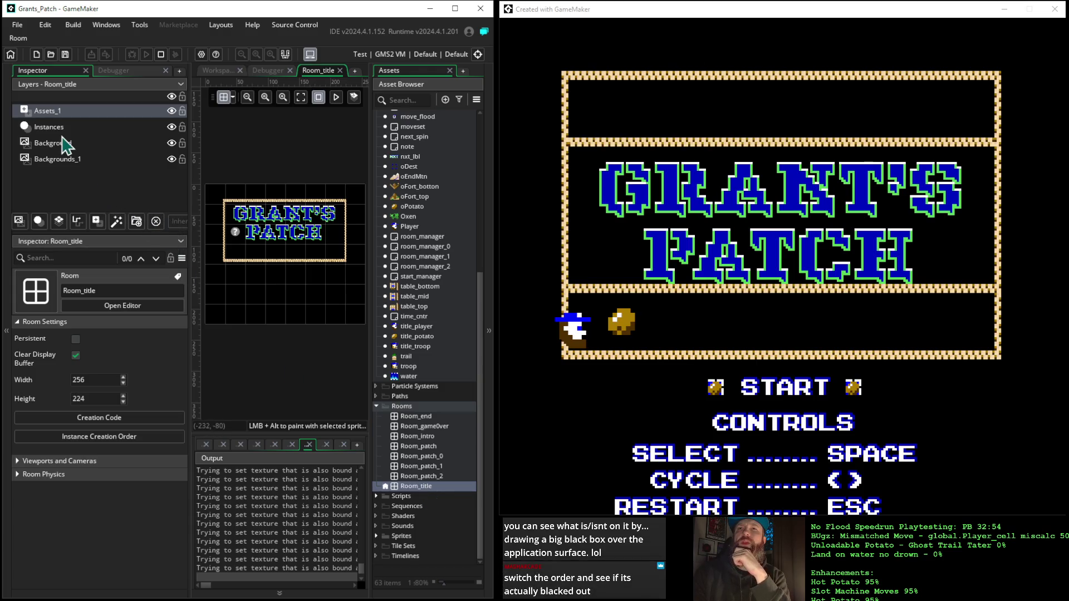
{"action": "left_click", "coordinate": [59, 128]}
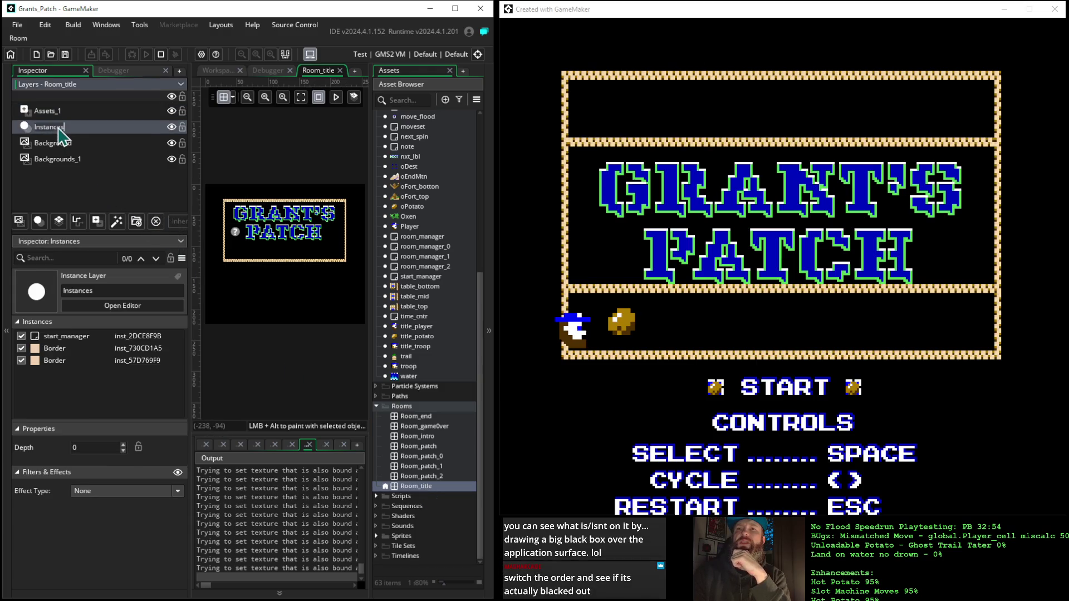
{"action": "left_click", "coordinate": [82, 337]}
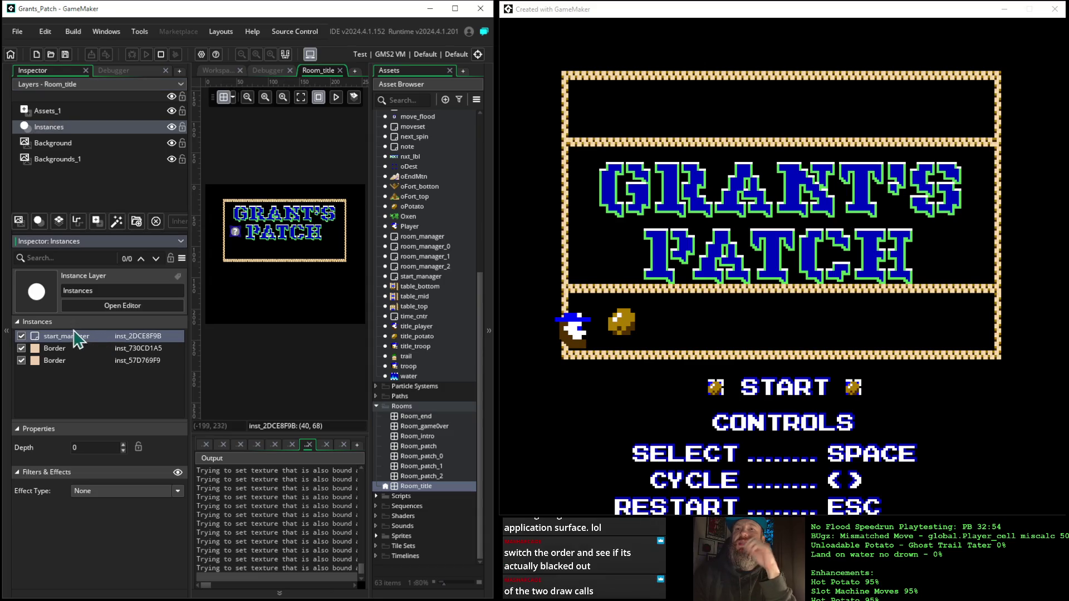
{"action": "left_click", "coordinate": [84, 349]}
{"action": "left_click", "coordinate": [82, 361]}
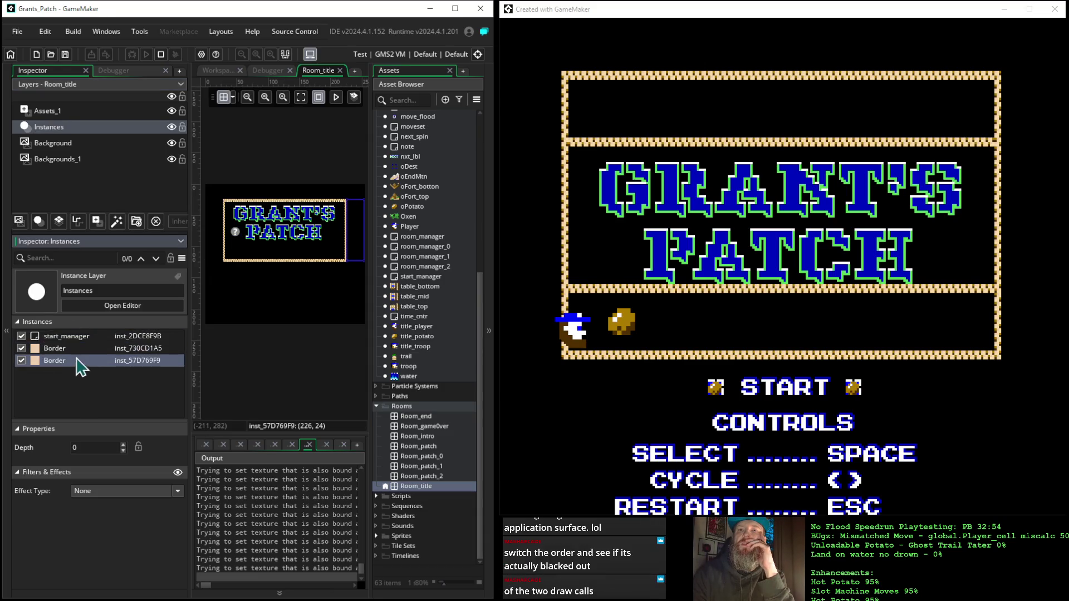
{"action": "left_click", "coordinate": [83, 112]}
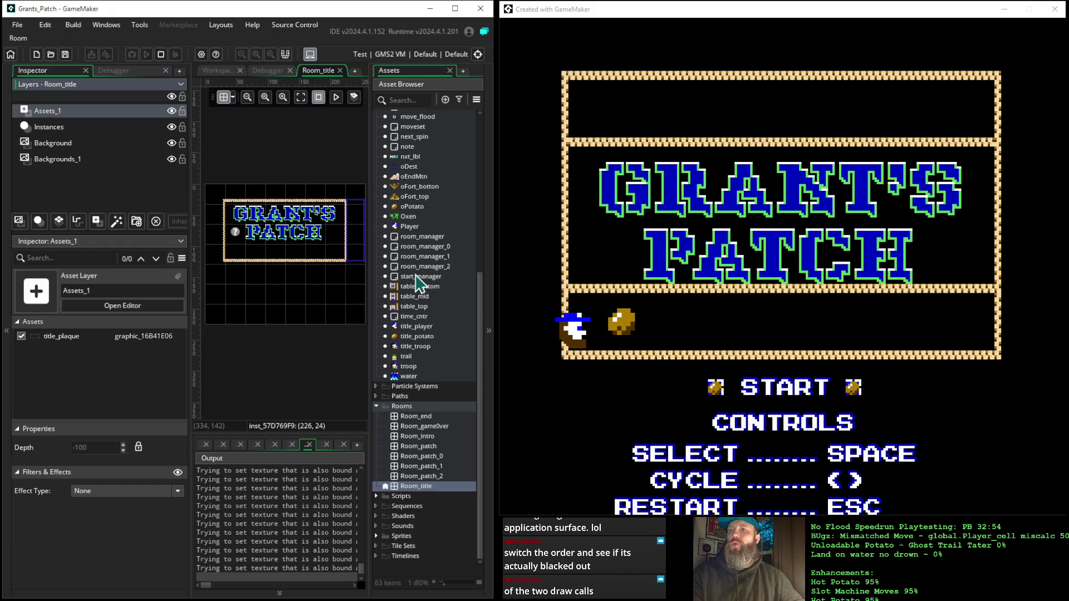
{"action": "left_click", "coordinate": [418, 278]}
Open the start_manager object and bring its Draw event code into view.
{"action": "double_click", "coordinate": [418, 278]}
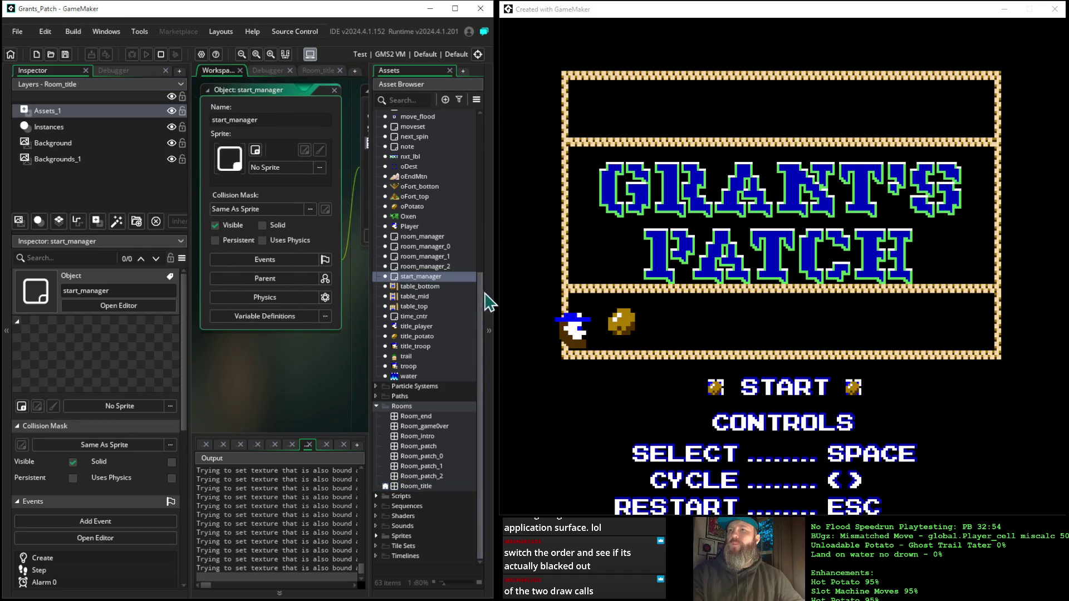
{"action": "left_click_drag", "start_coordinate": [412, 319], "coordinate": [274, 288]}
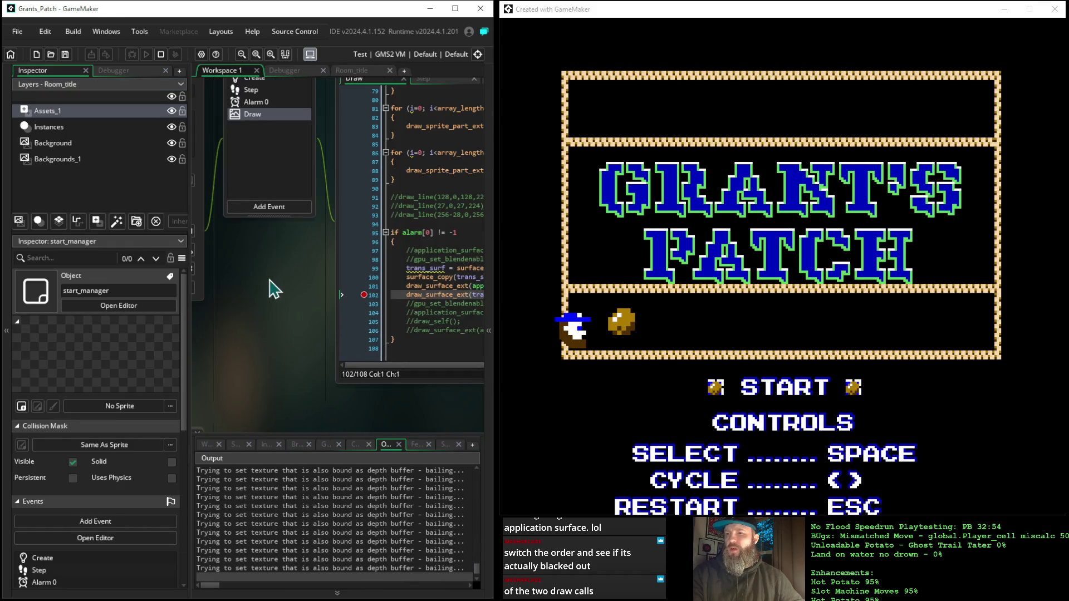
{"action": "left_click_drag", "start_coordinate": [399, 405], "coordinate": [239, 374]}
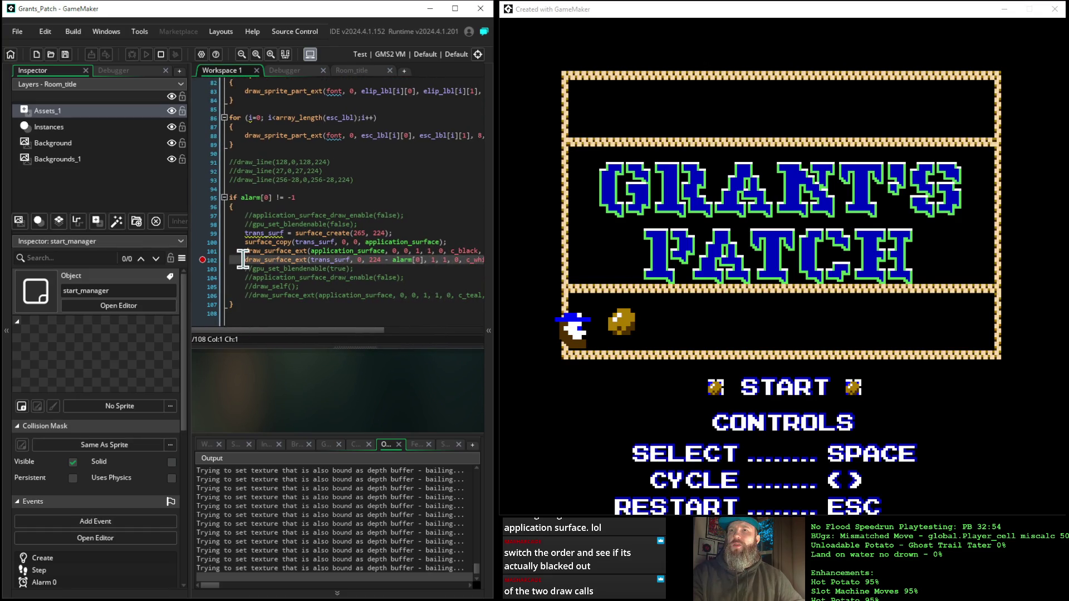
Move the trans_surf draw_surface_ext line to just after surface_copy, then stop the running game.
{"action": "left_click_drag", "start_coordinate": [244, 259], "coordinate": [242, 270]}
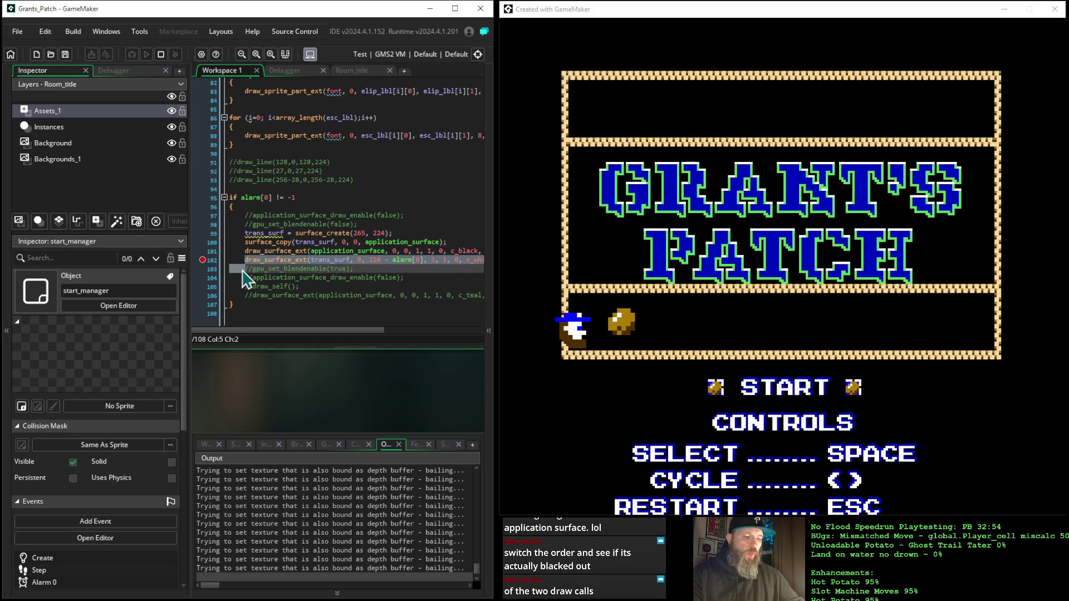
{"action": "key", "text": "Delete"}
{"action": "left_click", "coordinate": [452, 242]}
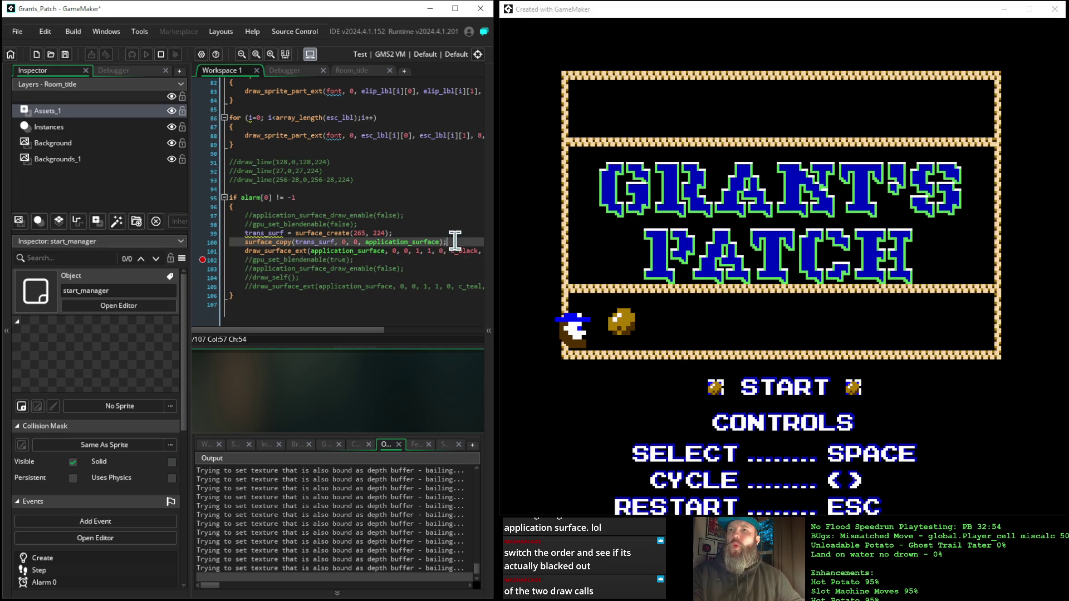
{"action": "key", "text": "Return"}
{"action": "key", "text": "ctrl+v"}
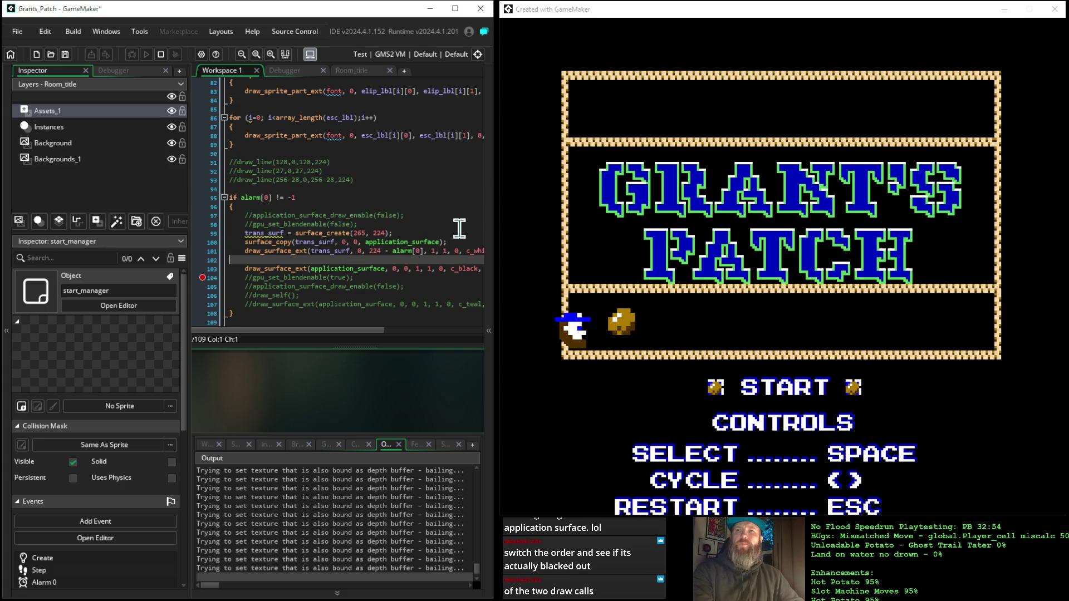
{"action": "key", "text": "BackSpace"}
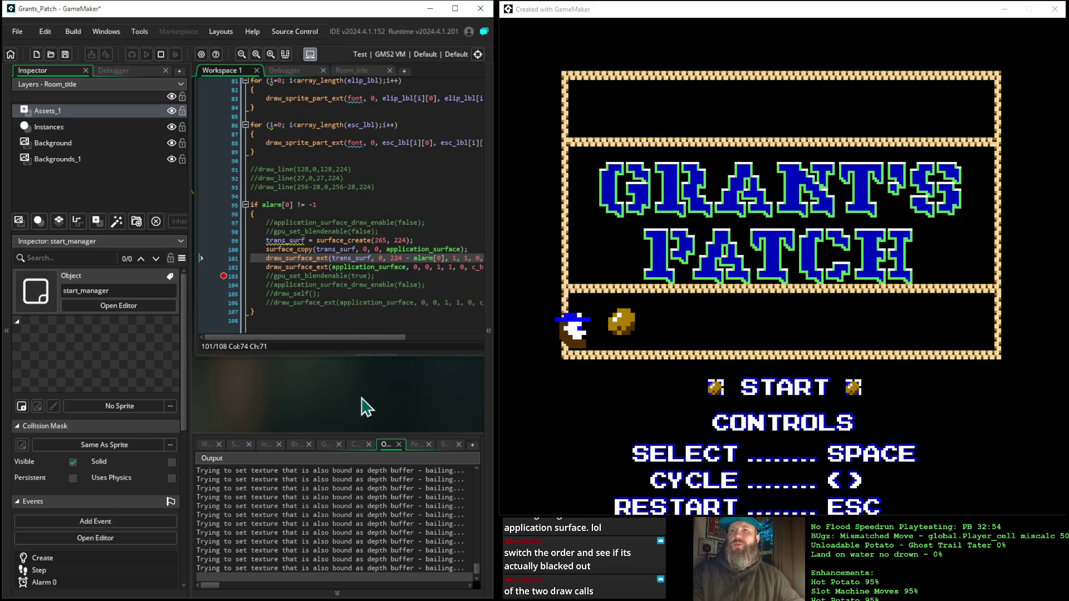
{"action": "left_click", "coordinate": [223, 276]}
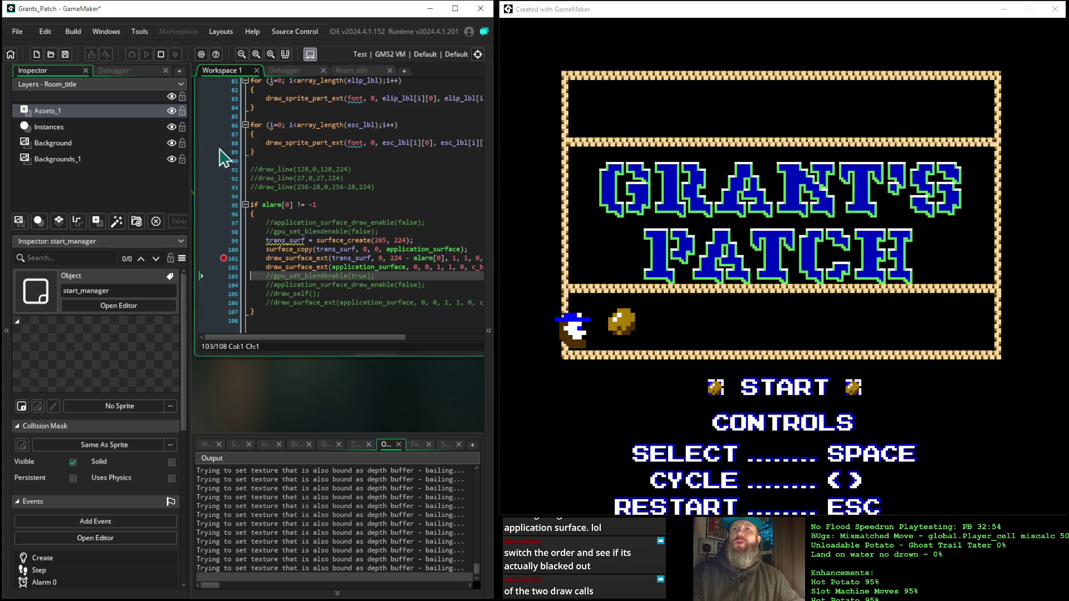
{"action": "left_click", "coordinate": [163, 56]}
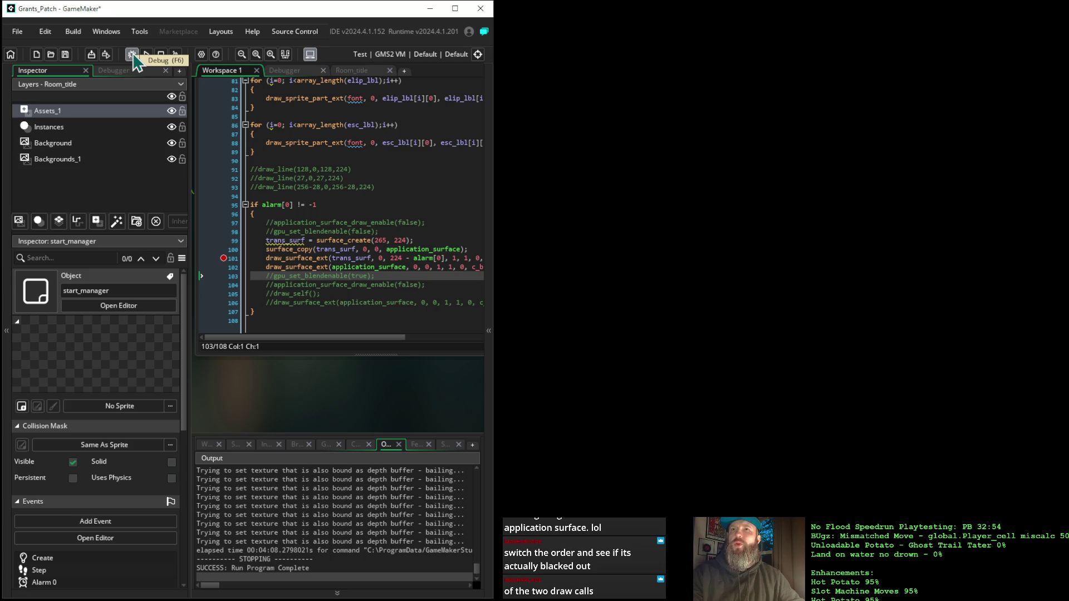
Debug-run the game, press Space to start, continue past the breakpoint three times, then close it.
{"action": "left_click", "coordinate": [133, 55]}
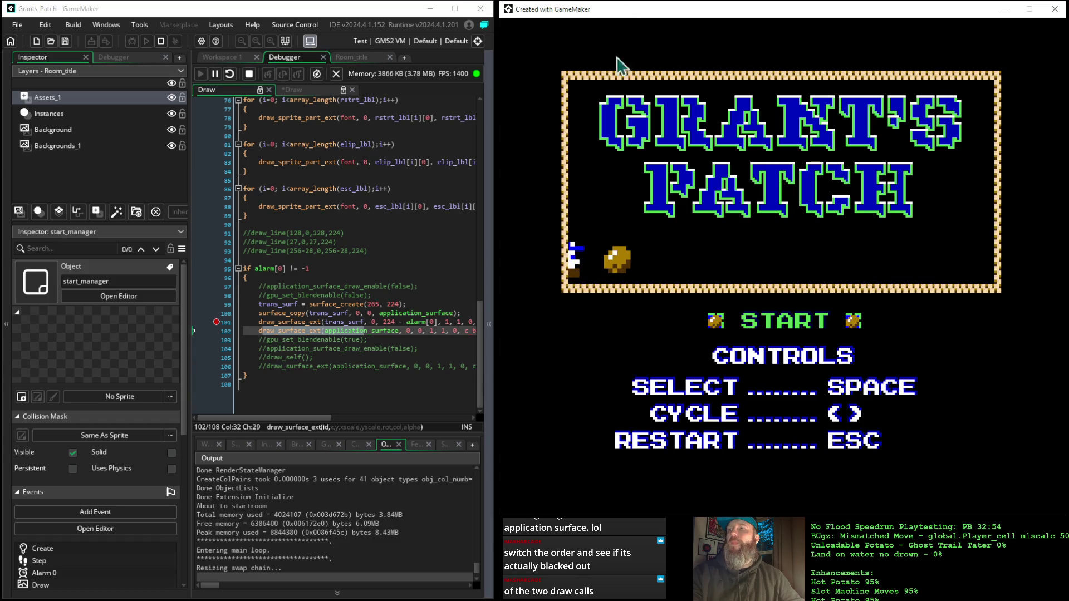
{"action": "key", "text": "space"}
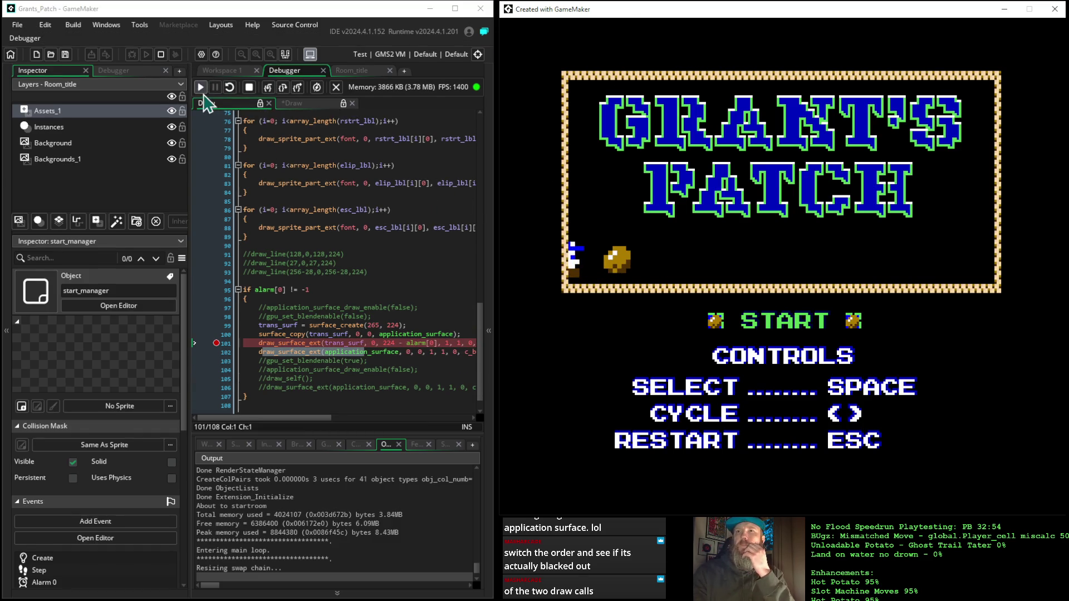
{"action": "left_click", "coordinate": [202, 92]}
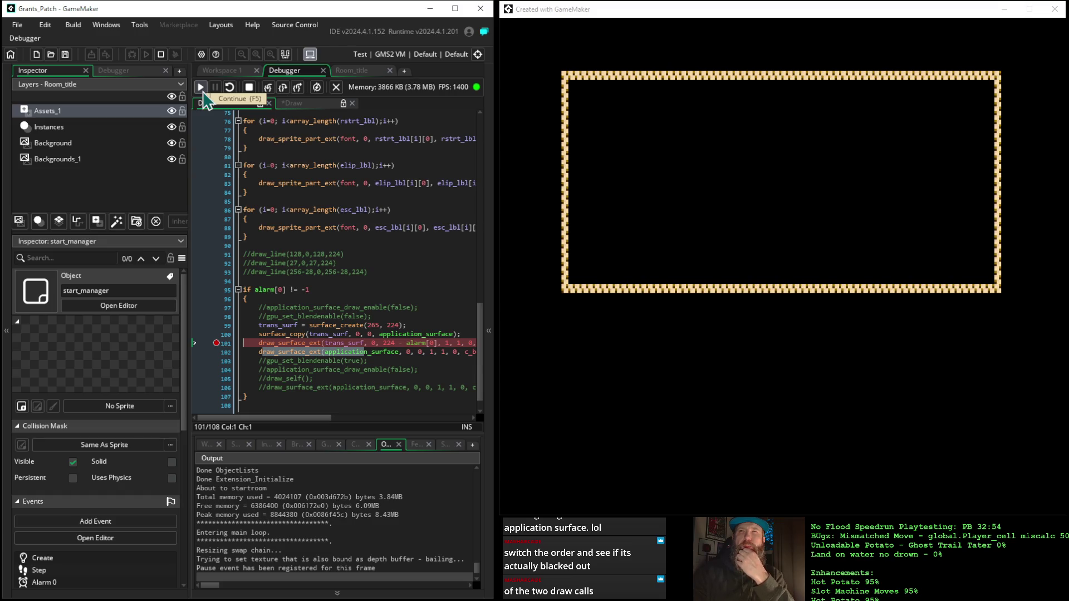
{"action": "left_click", "coordinate": [203, 92]}
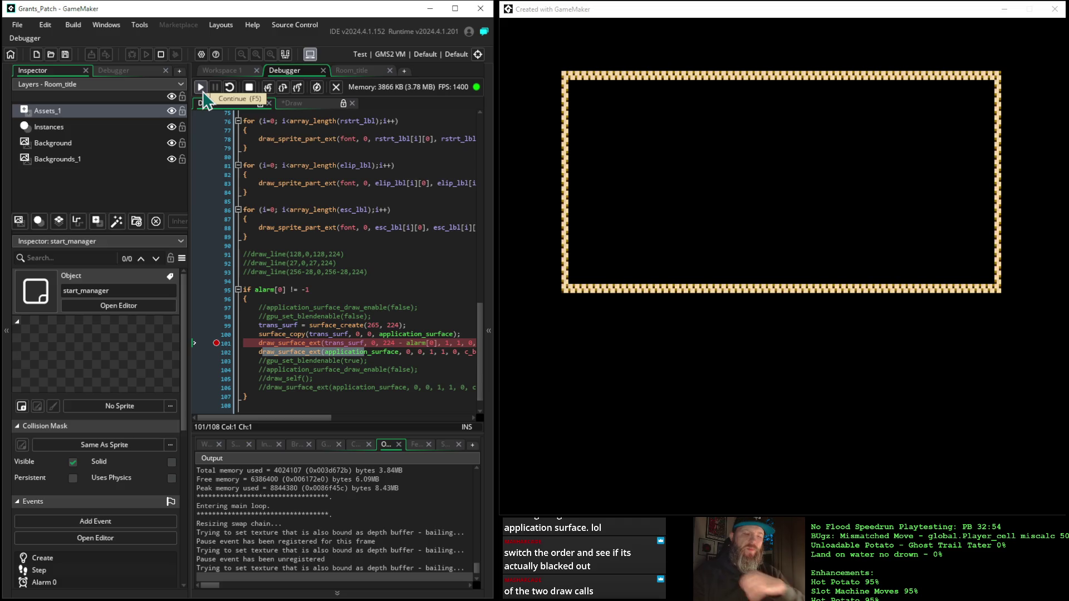
{"action": "left_click", "coordinate": [203, 92]}
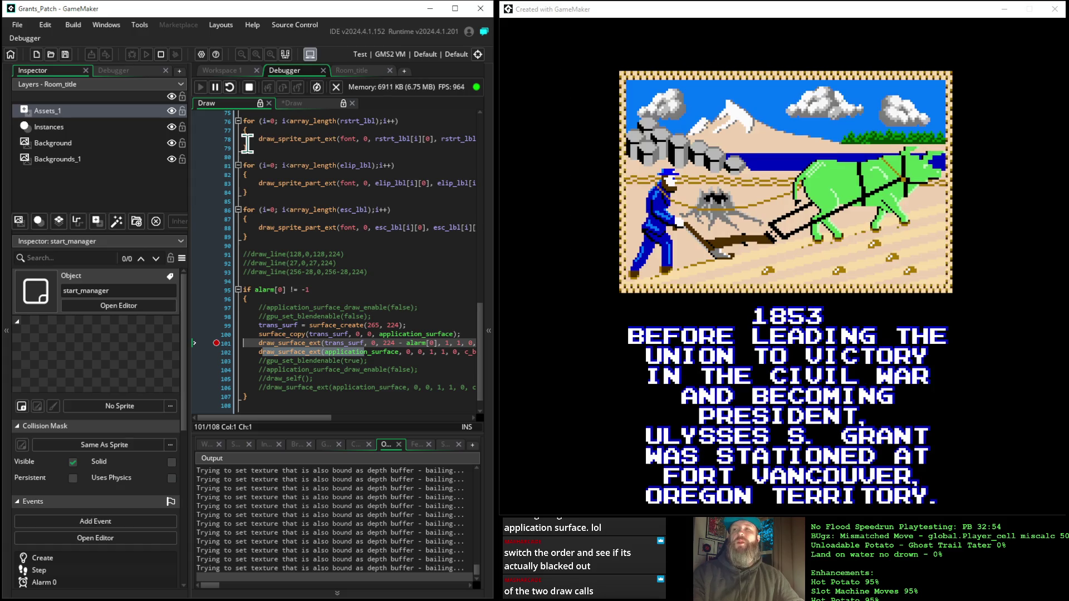
{"action": "left_click", "coordinate": [249, 88]}
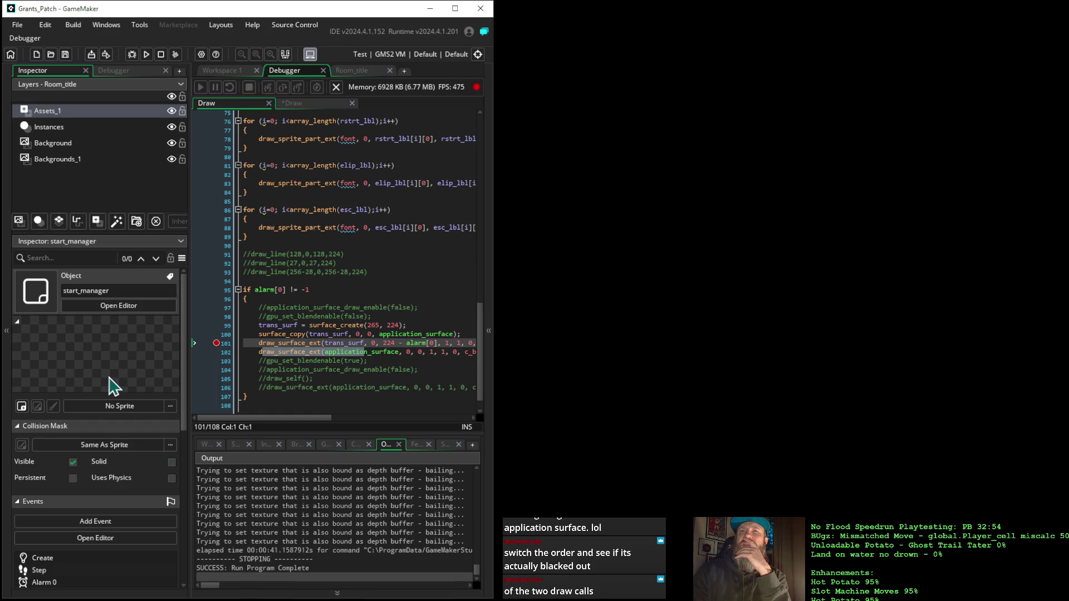
{"action": "left_click", "coordinate": [49, 113]}
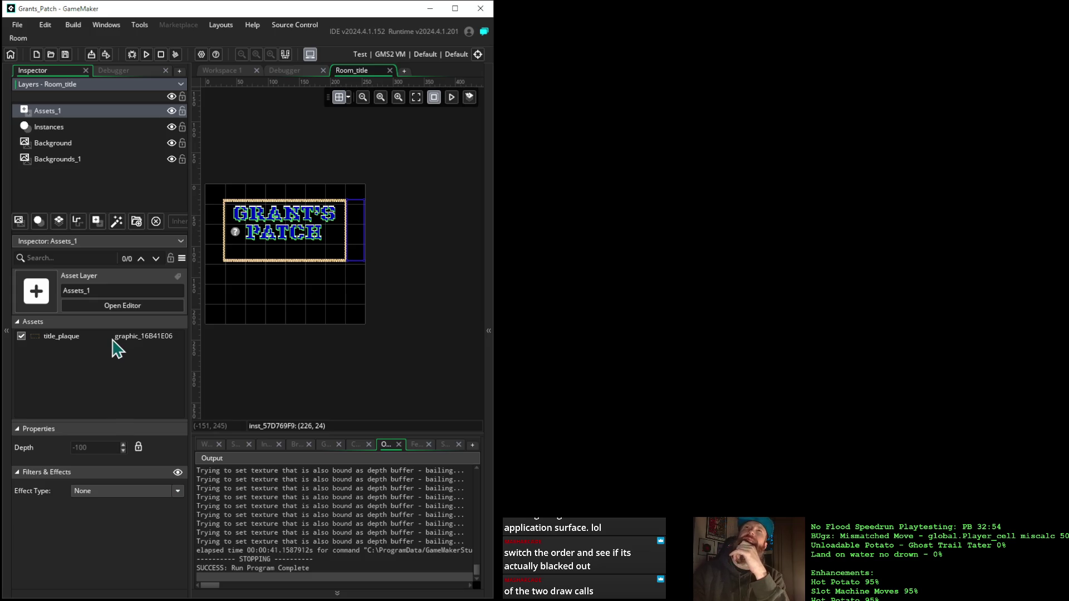
{"action": "left_click", "coordinate": [88, 130]}
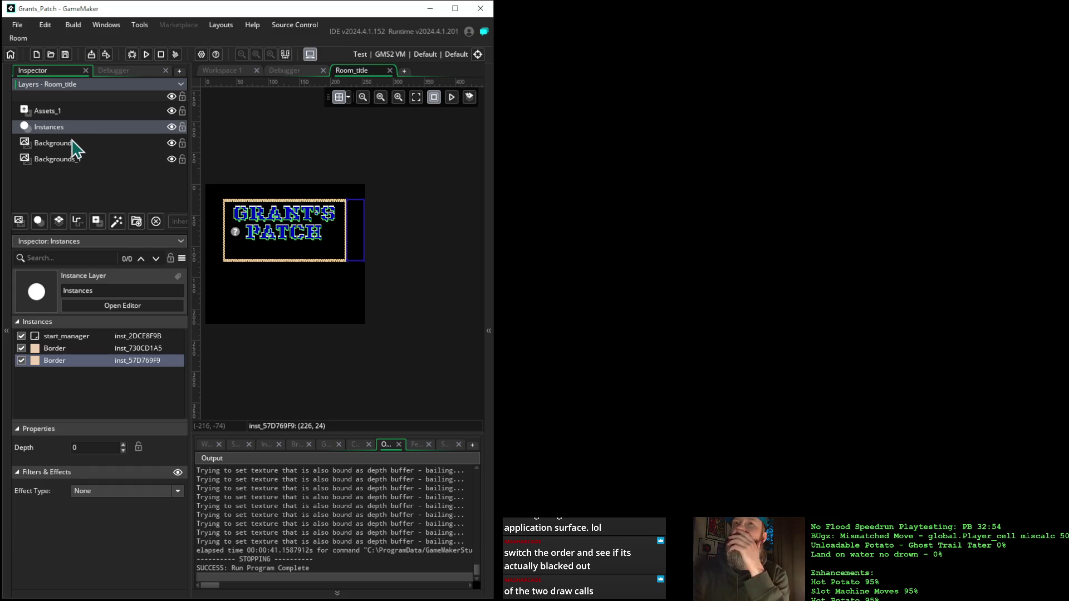
{"action": "left_click", "coordinate": [78, 111]}
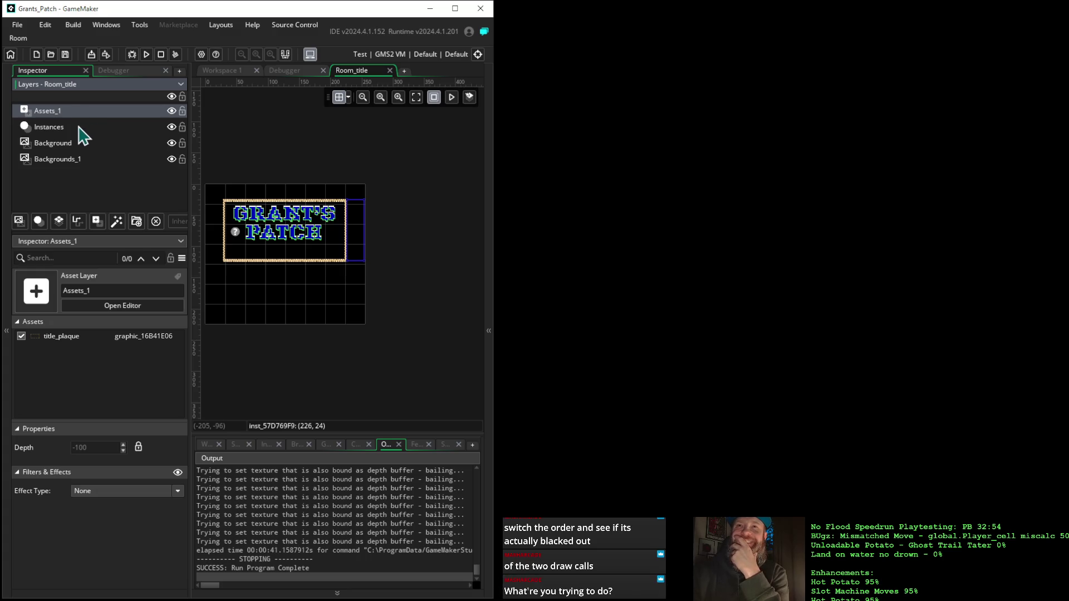
{"action": "left_click", "coordinate": [77, 132]}
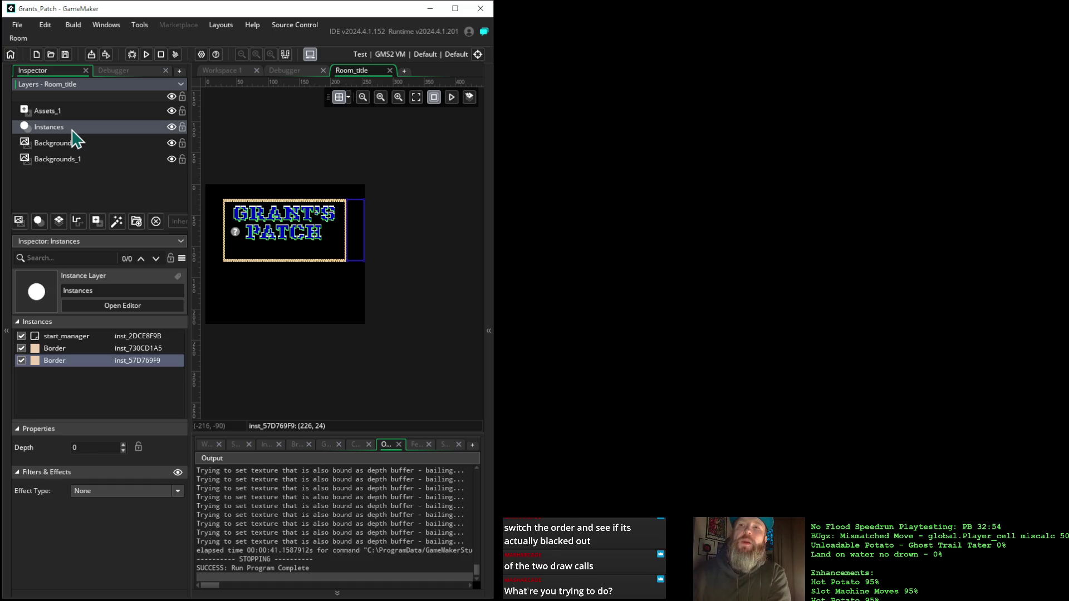
{"action": "left_click", "coordinate": [66, 112]}
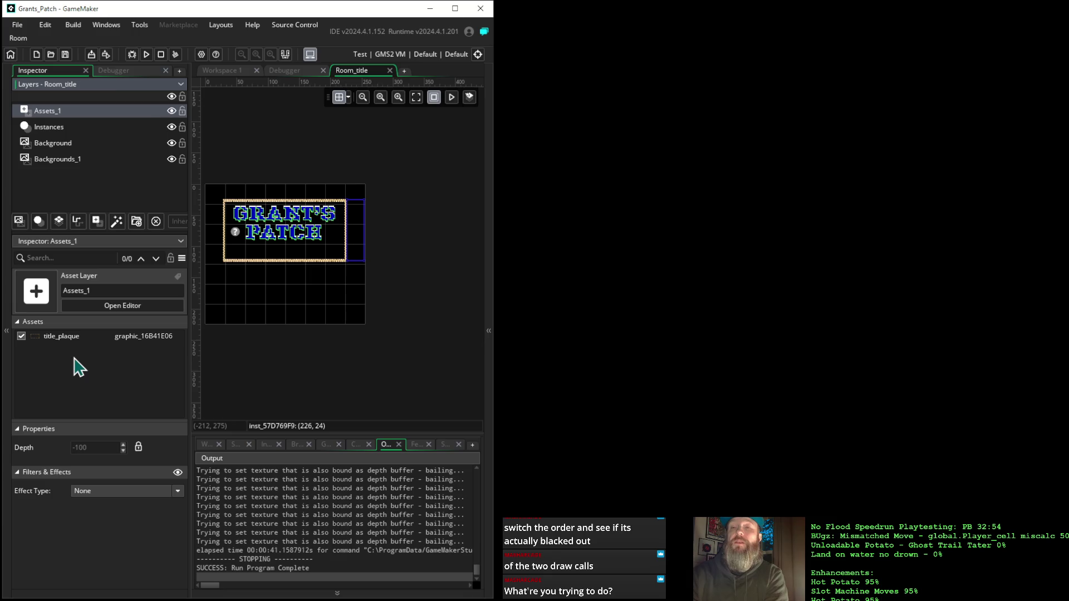
{"action": "left_click", "coordinate": [415, 98]}
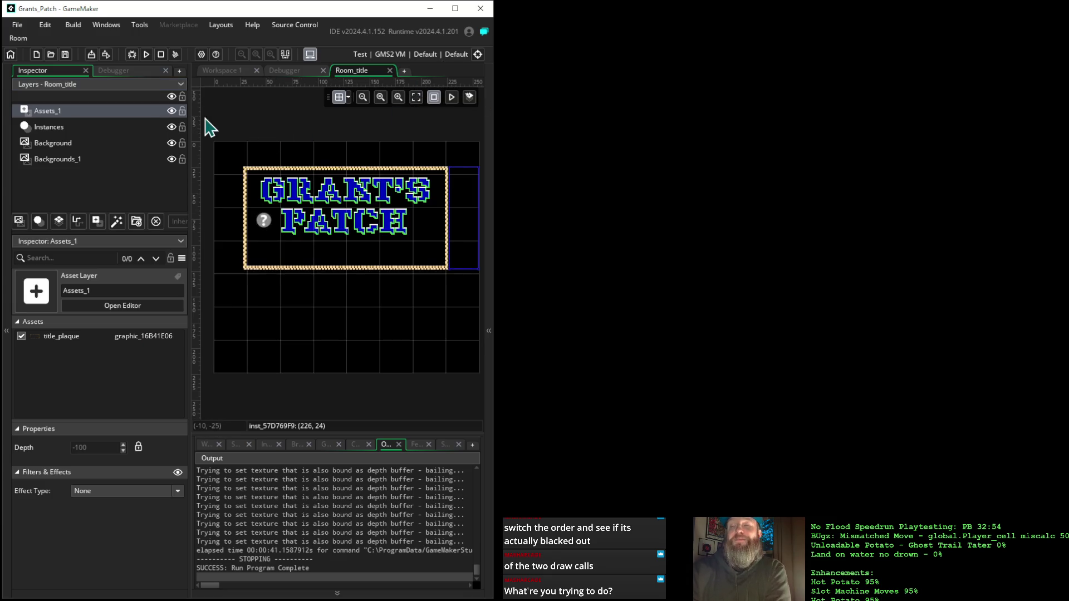
{"action": "left_click", "coordinate": [285, 71]}
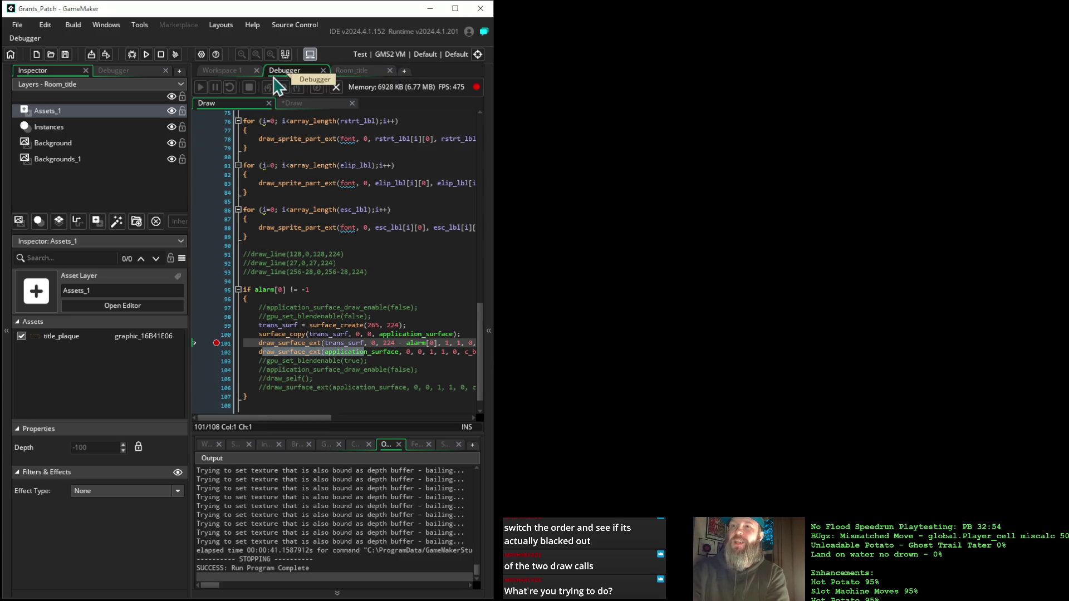
{"action": "mouse_move", "coordinate": [389, 337]}
{"action": "left_click_drag", "start_coordinate": [383, 343], "coordinate": [441, 345]}
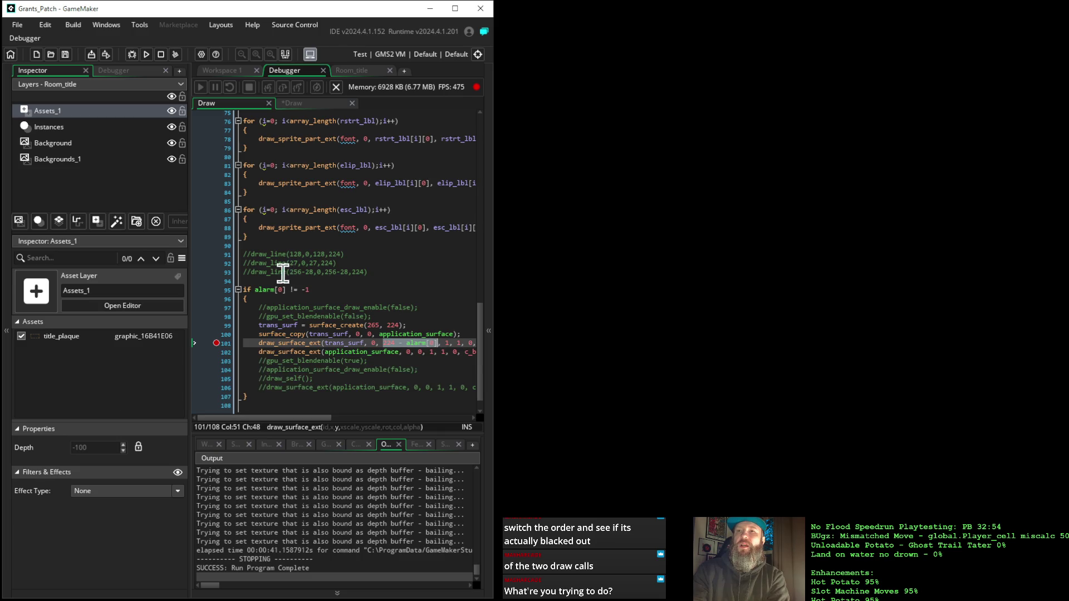
{"action": "mouse_move", "coordinate": [255, 289]}
{"action": "left_click_drag", "start_coordinate": [255, 289], "coordinate": [324, 295]}
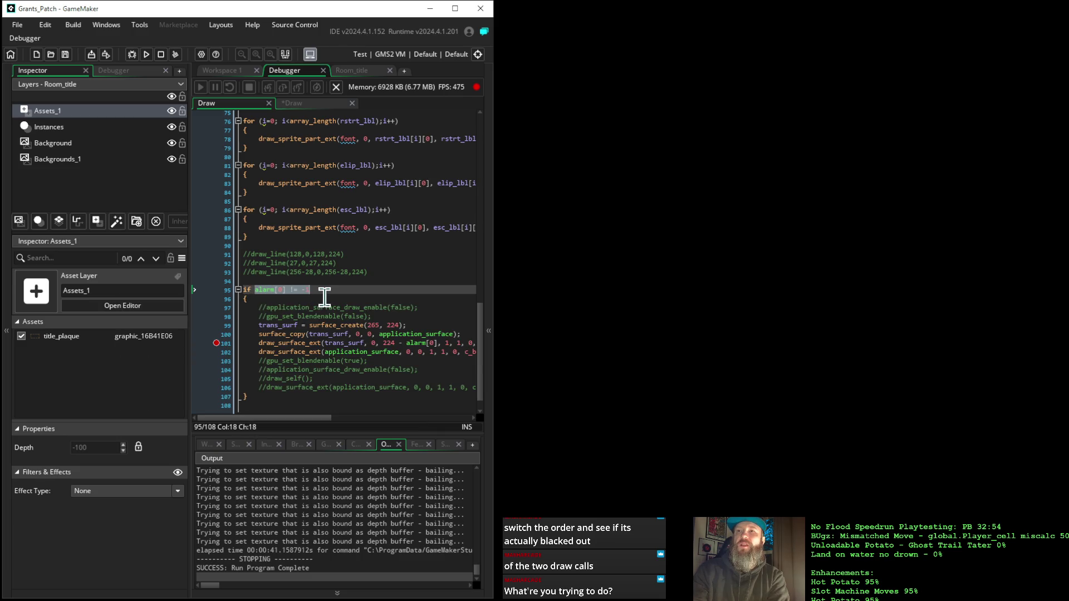
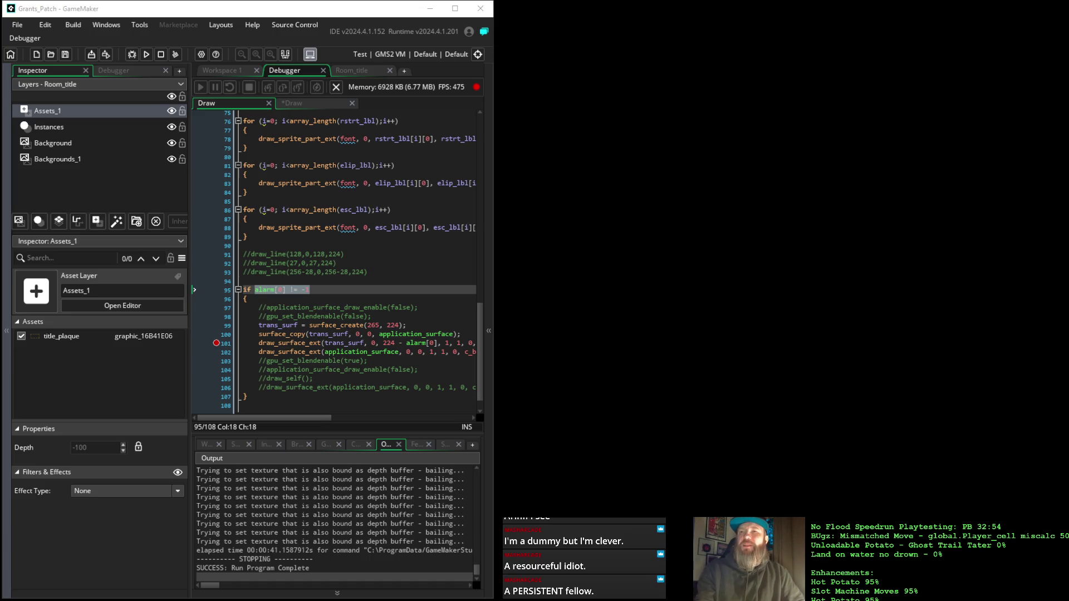
Step the debugger onto line 102 and cut the draw_surface_ext(application_surface…) line.
{"action": "key", "text": "F5"}
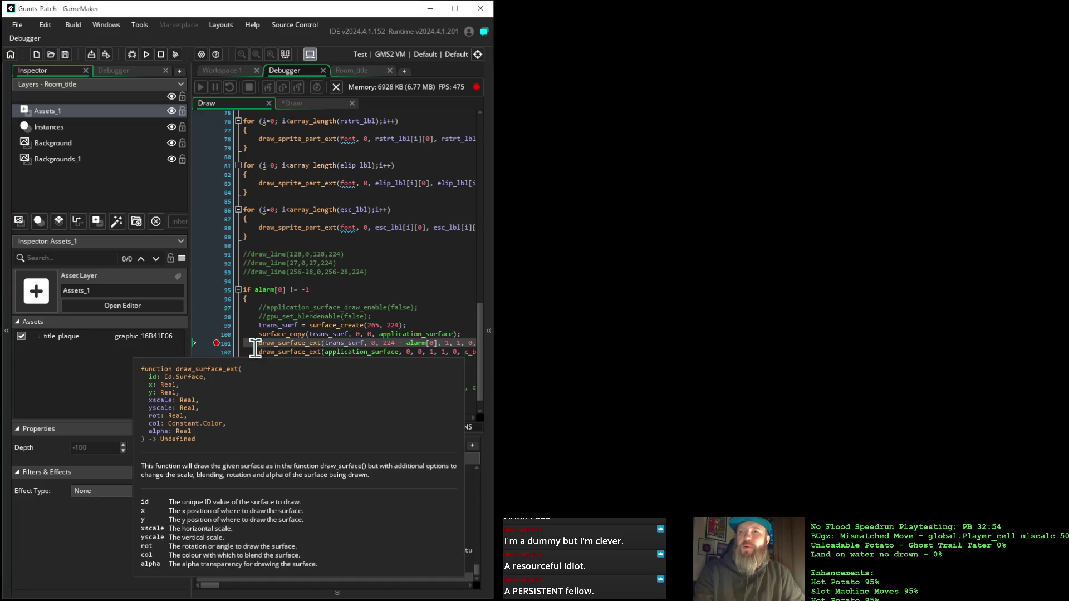
{"action": "key", "text": "F10"}
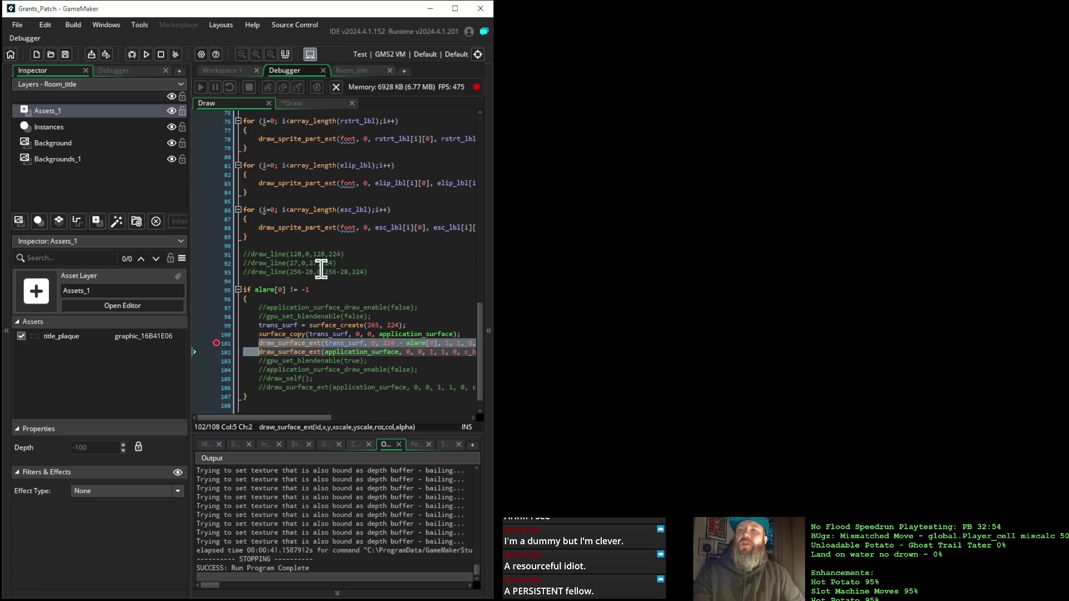
{"action": "left_click", "coordinate": [379, 327]}
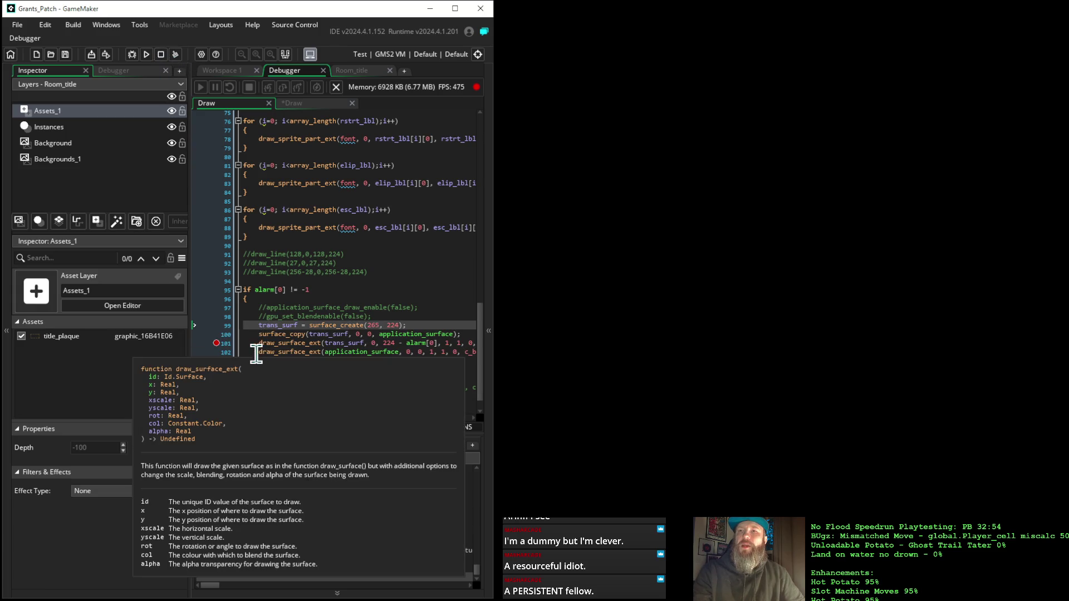
{"action": "left_click_drag", "start_coordinate": [257, 354], "coordinate": [257, 362]}
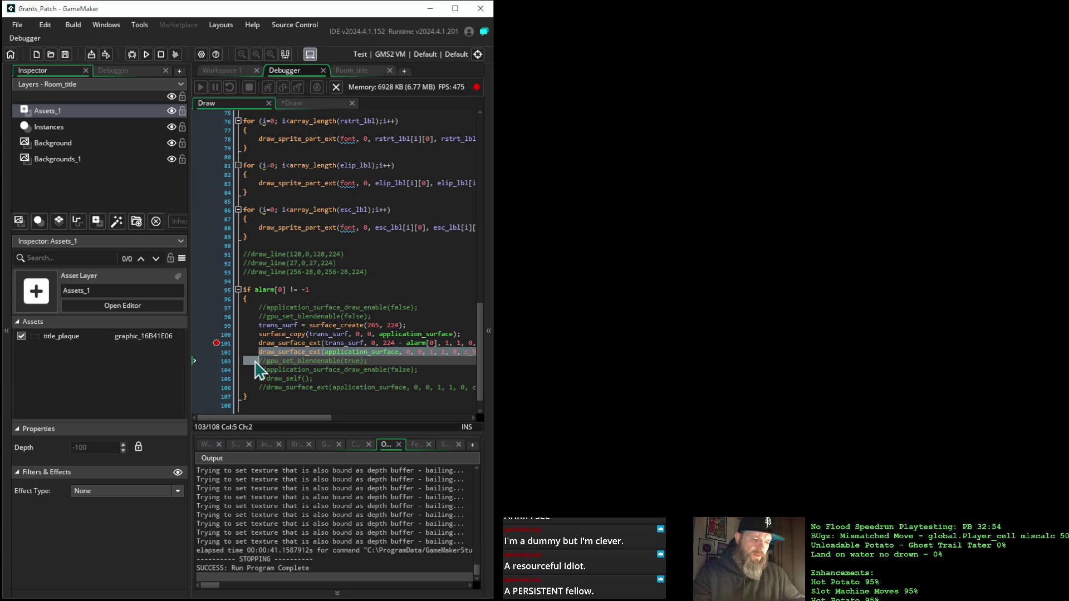
{"action": "key", "text": "Delete"}
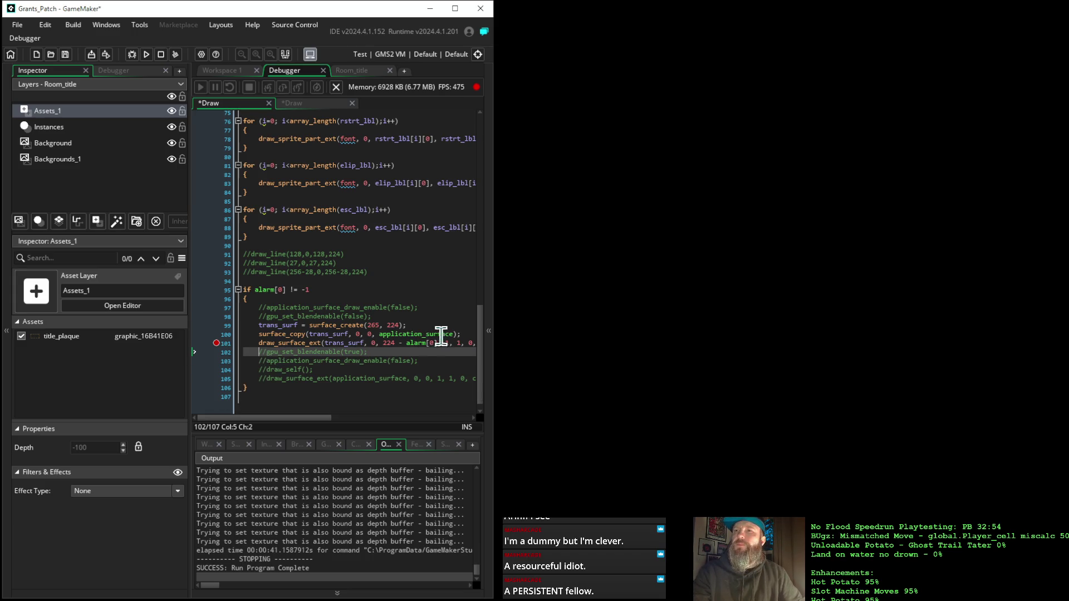
Paste the application_surface draw above the trans_surf draw line, then rebuild in debug mode.
{"action": "left_click", "coordinate": [461, 335]}
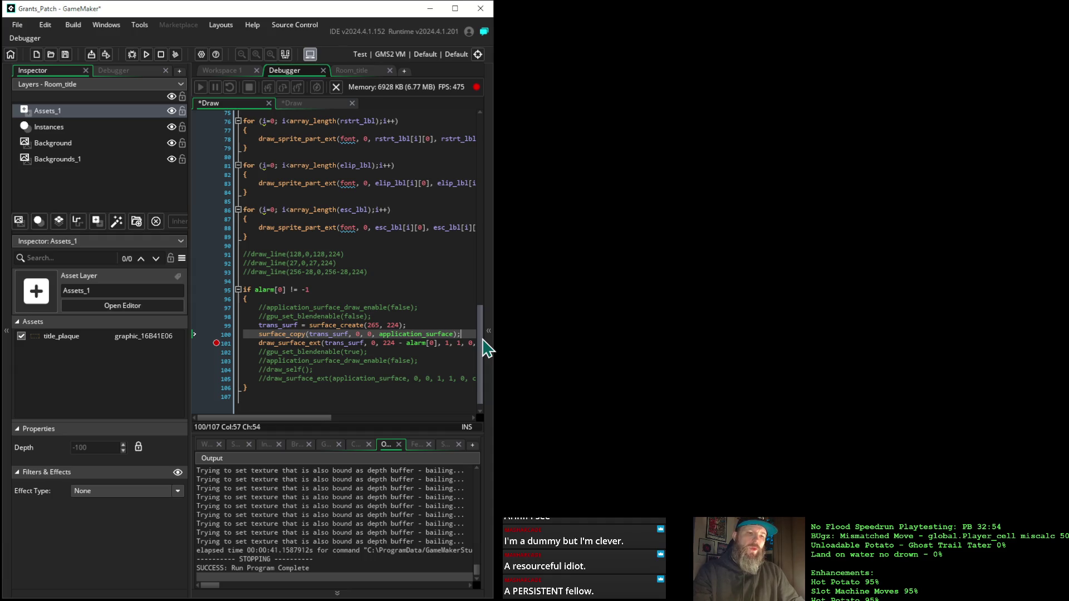
{"action": "key", "text": "Return"}
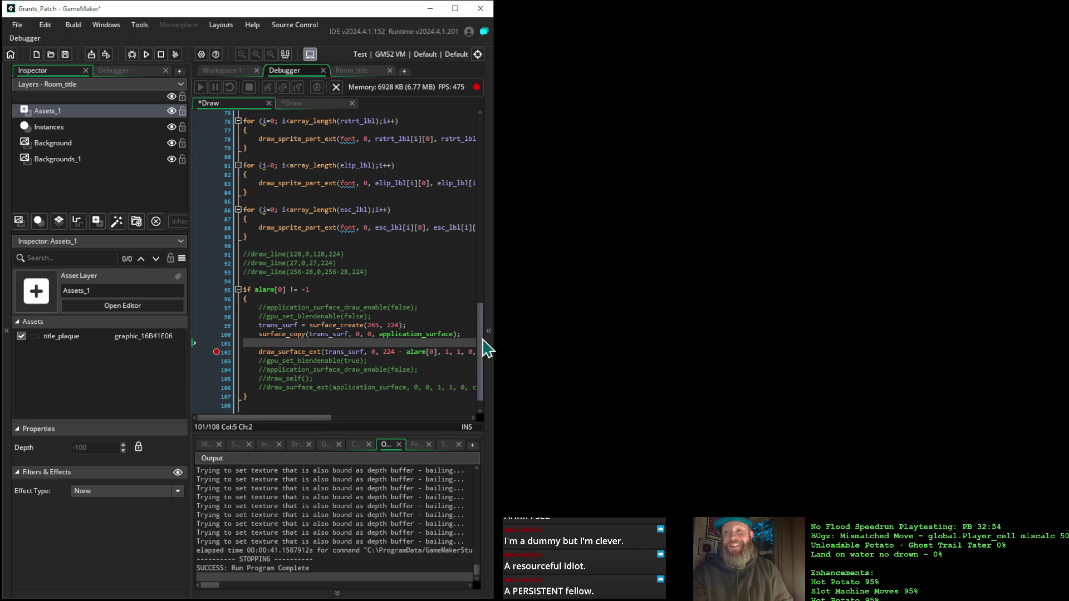
{"action": "key", "text": "ctrl+v"}
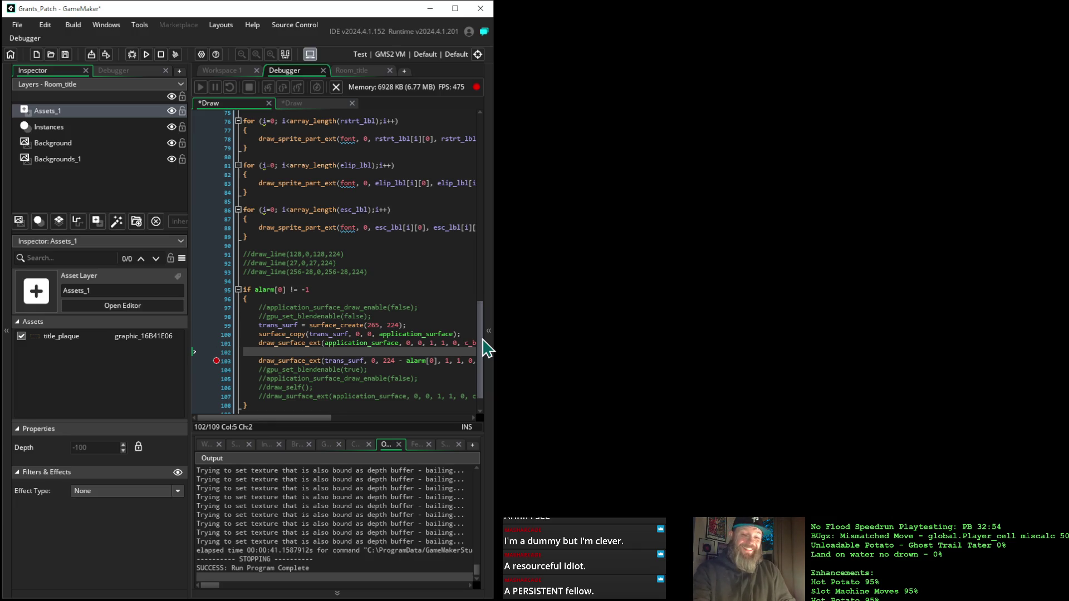
{"action": "key", "text": "BackSpace"}
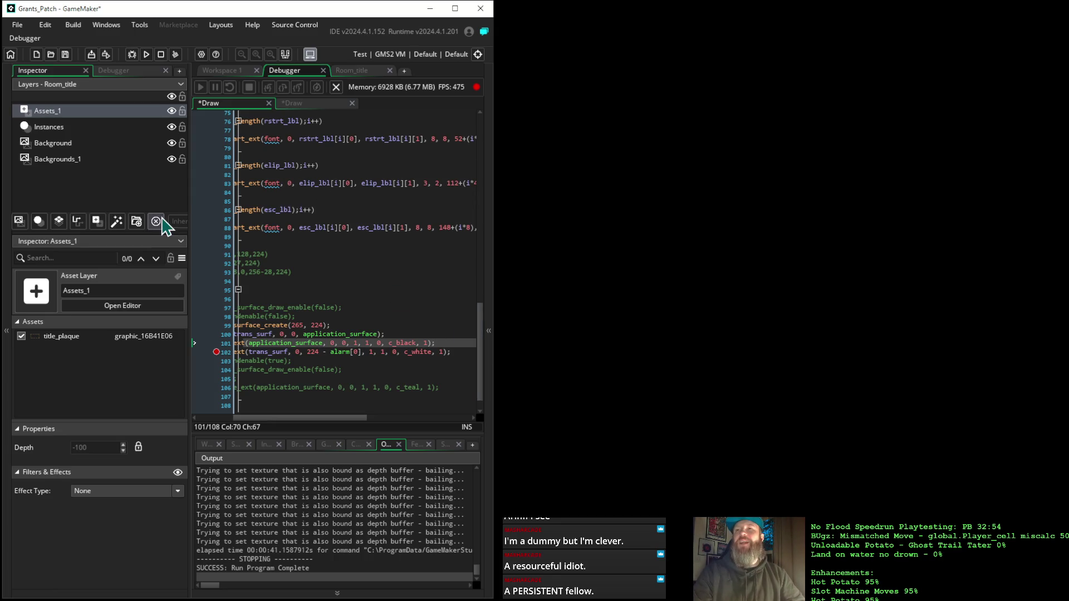
{"action": "left_click", "coordinate": [132, 54]}
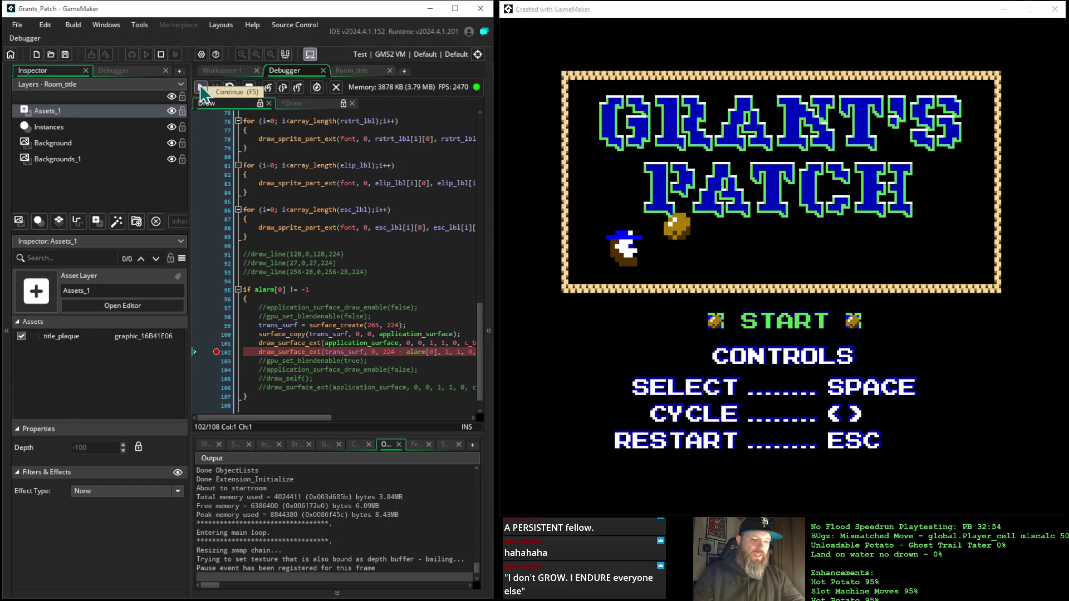
Continue past the breakpoint twice so the title logo wipes off the screen.
{"action": "left_click", "coordinate": [201, 90]}
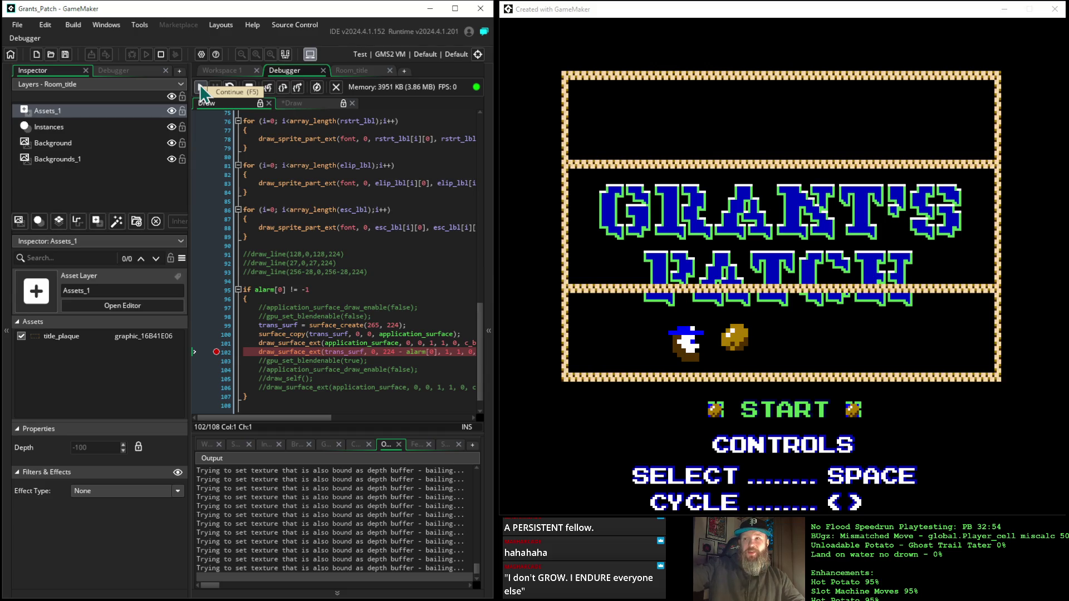
{"action": "left_click", "coordinate": [200, 90]}
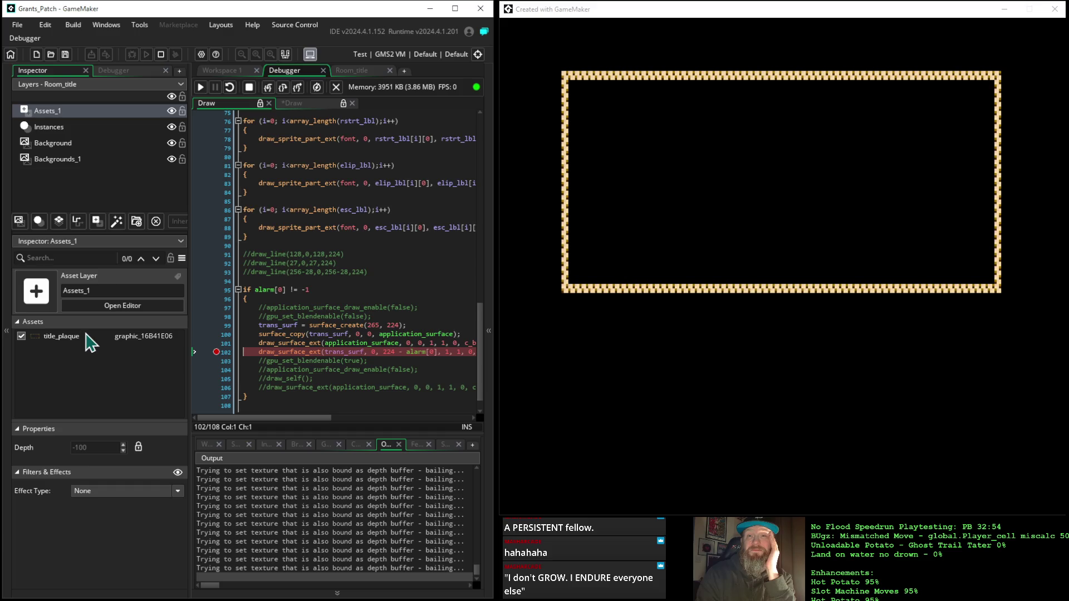
Open Room_title and select the Instances, then the Assets_1 layer holding title_plaque.
{"action": "left_click", "coordinate": [95, 131]}
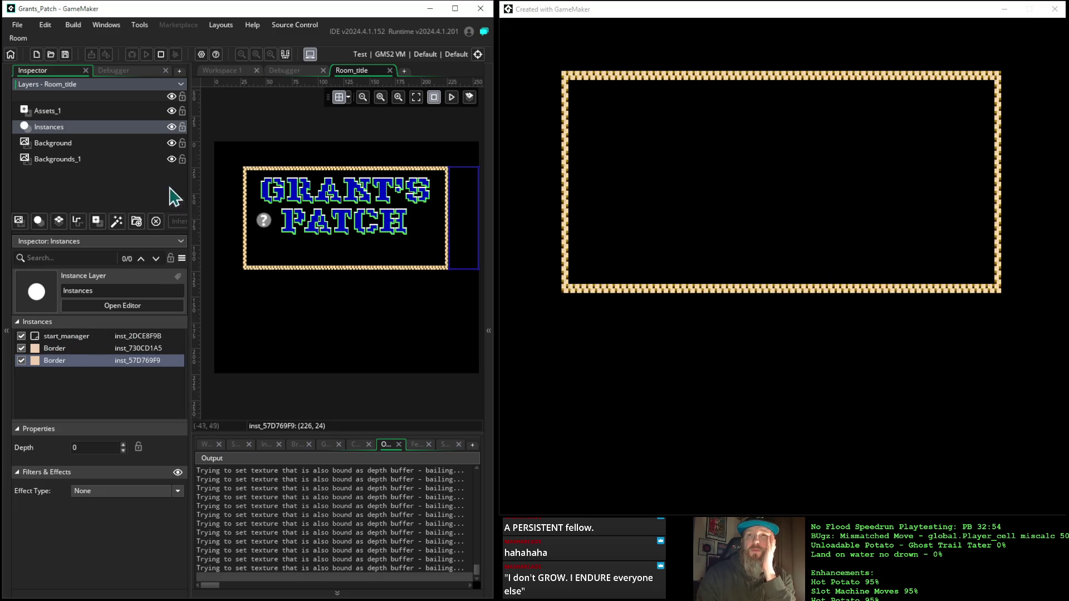
{"action": "left_click", "coordinate": [98, 112]}
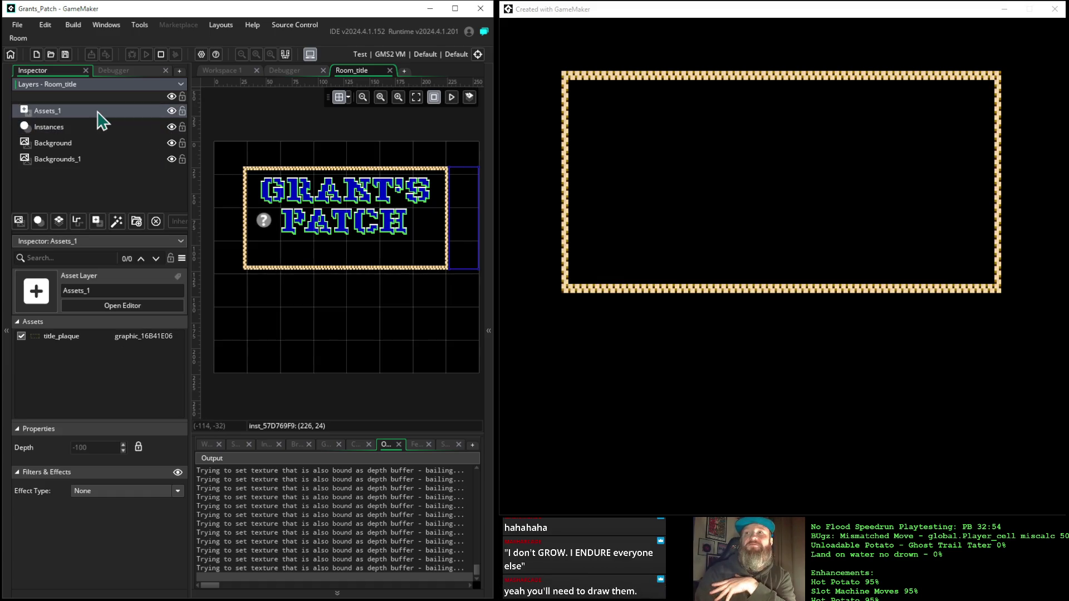